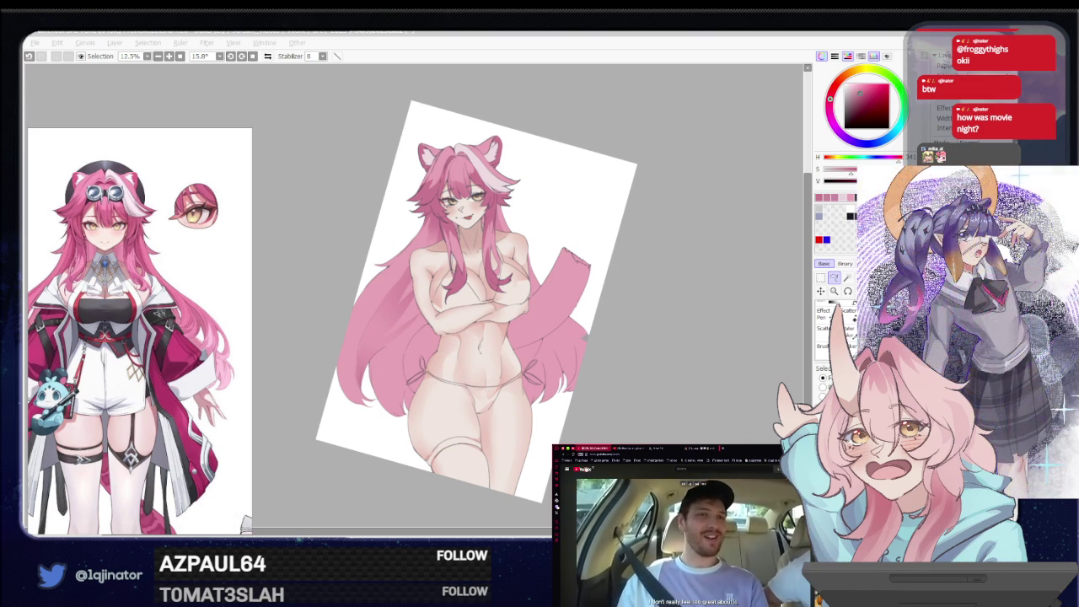
Switch browser tabs and start a video playing from the YouTube homepage
{"action": "left_click", "coordinate": [631, 447]}
{"action": "left_click", "coordinate": [594, 447]}
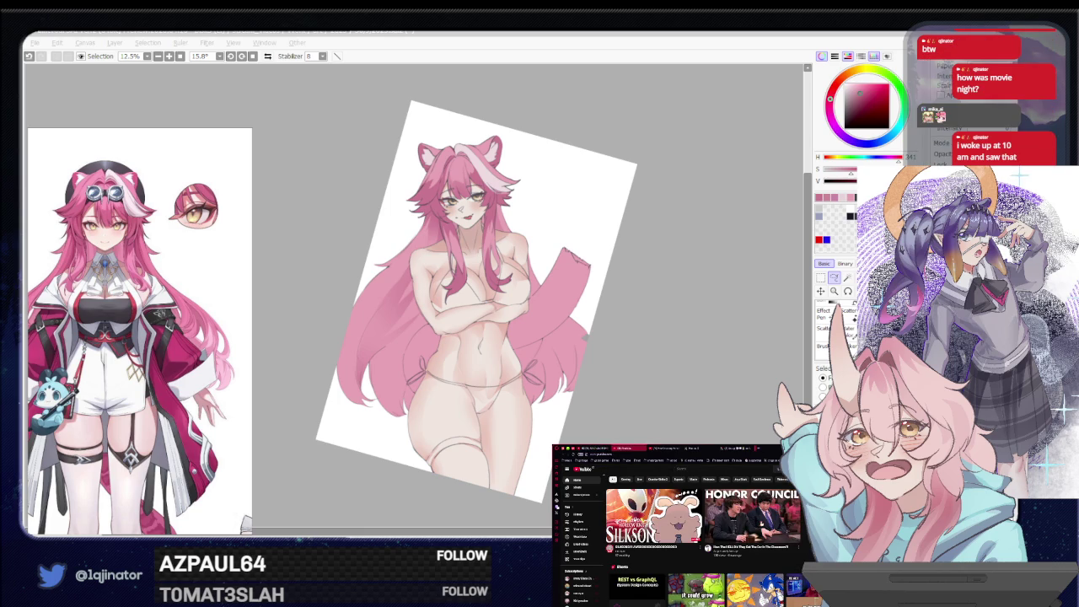
{"action": "left_click", "coordinate": [647, 499]}
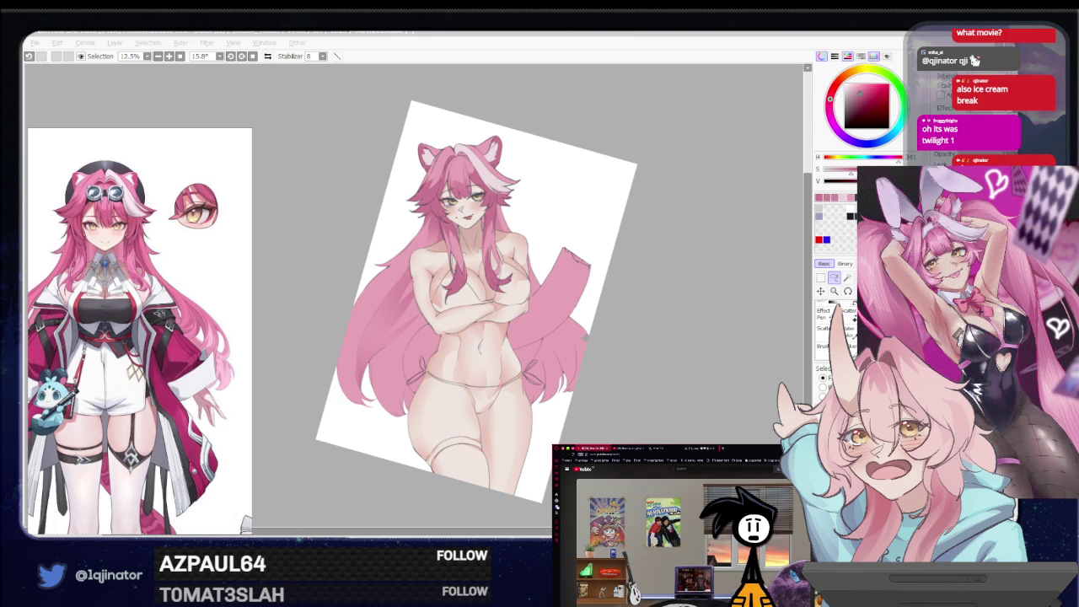
{"action": "mouse_move", "coordinate": [684, 536]}
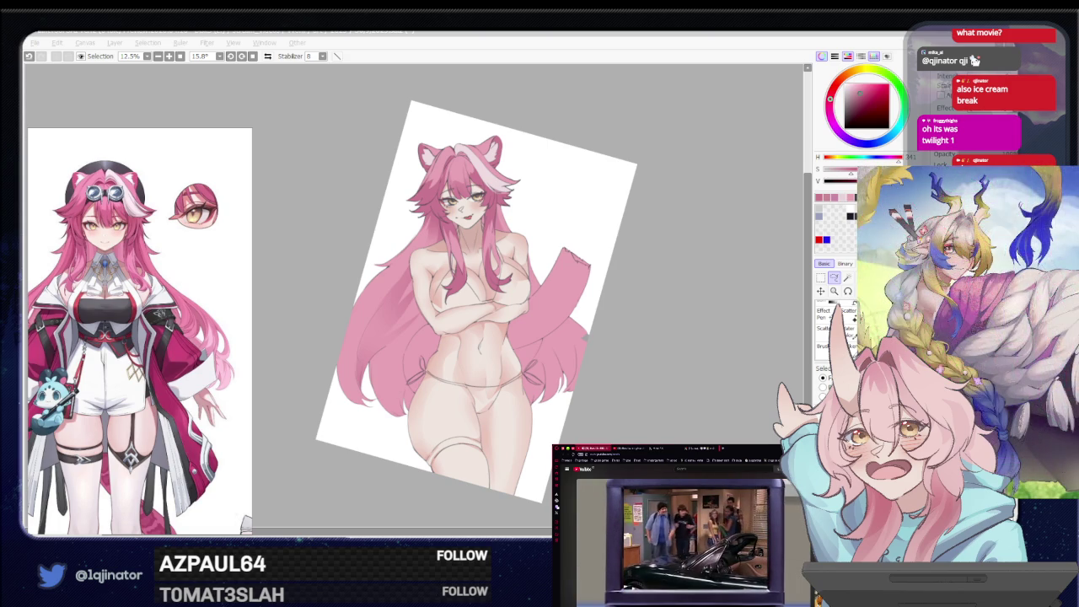
{"action": "scroll", "coordinate": [682, 540], "scroll_direction": "down", "scroll_amount": 5}
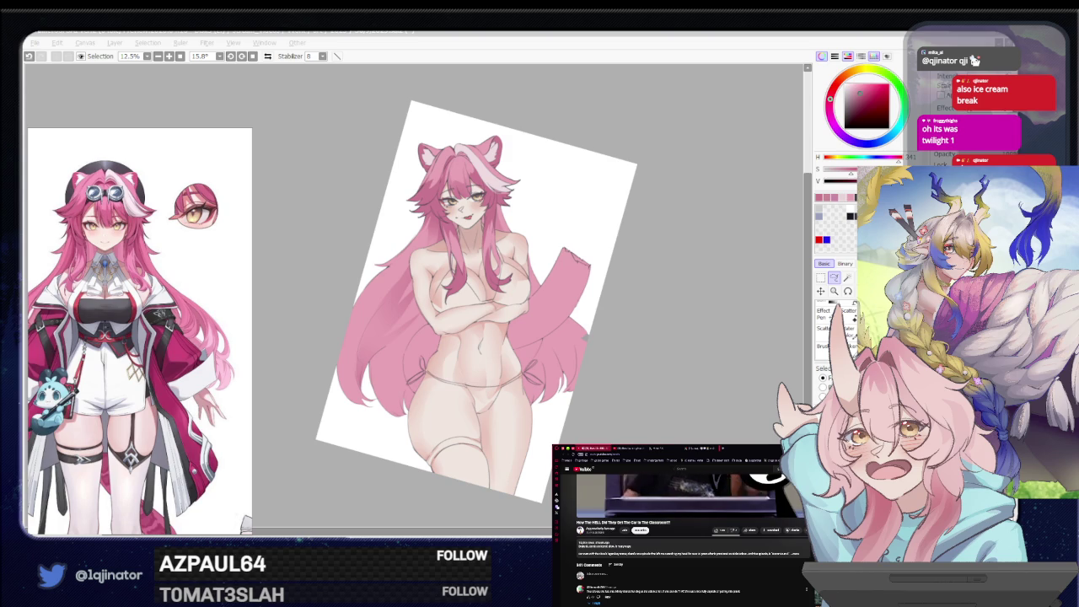
{"action": "scroll", "coordinate": [683, 531], "scroll_direction": "up", "scroll_amount": 5}
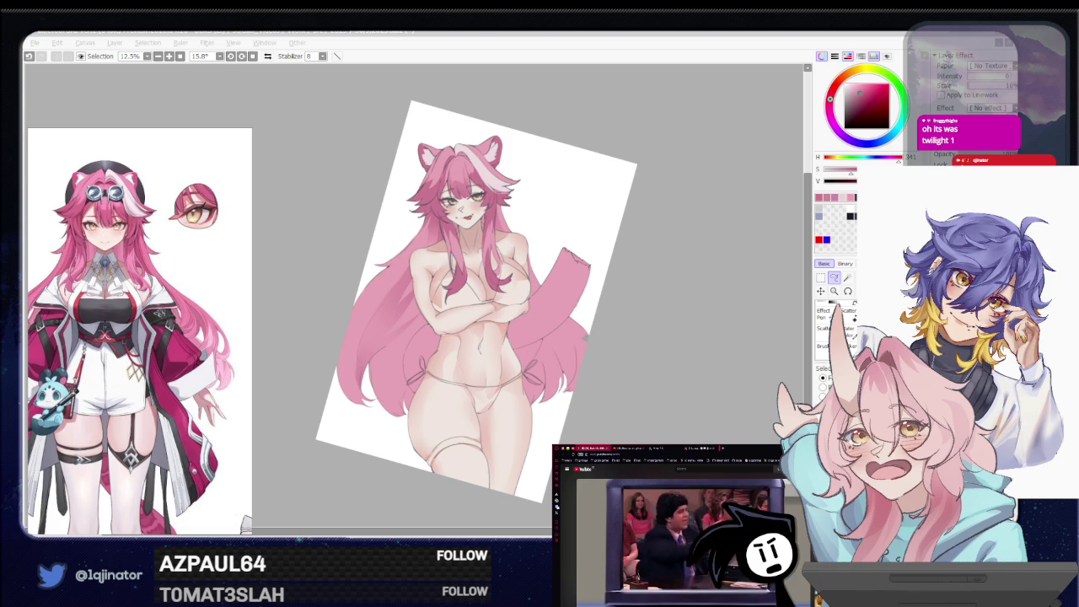
Return to the SAI window and pick the Lasso tool for freehand selections
{"action": "left_click", "coordinate": [670, 366]}
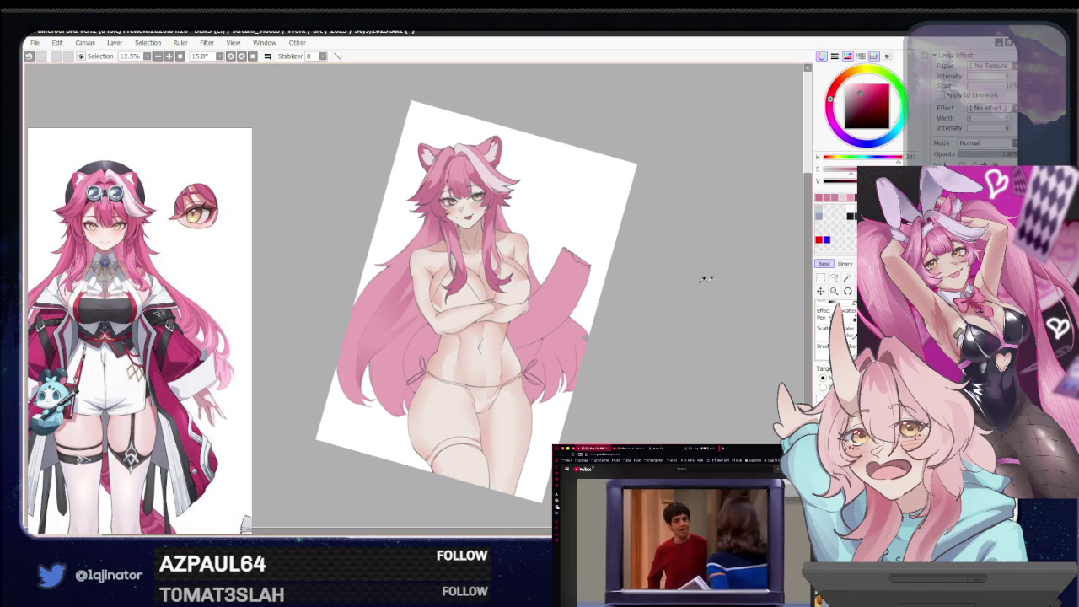
{"action": "right_click", "coordinate": [552, 306]}
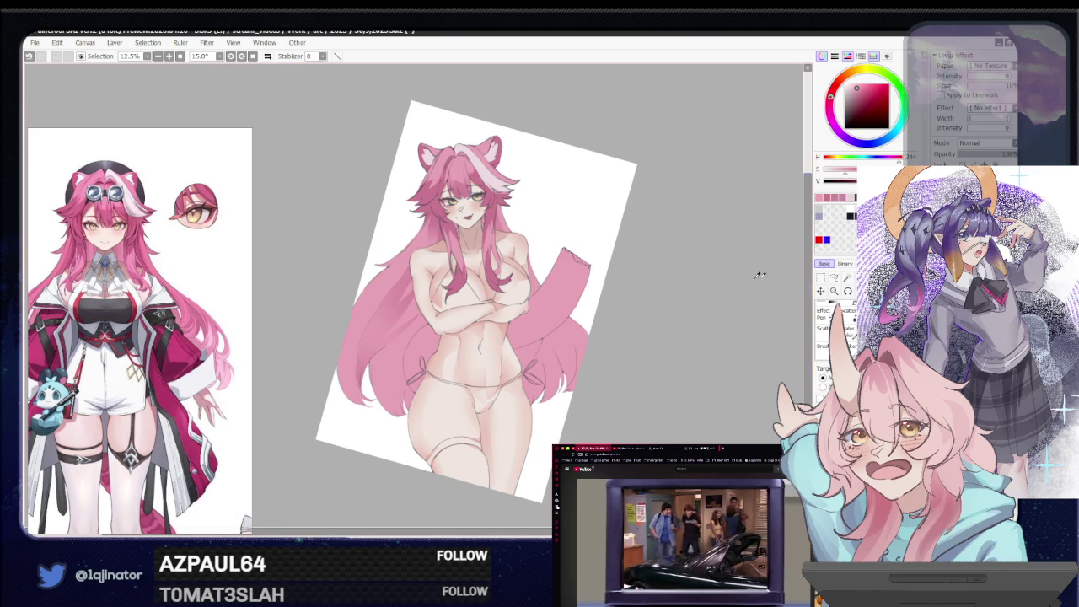
{"action": "left_click", "coordinate": [834, 277]}
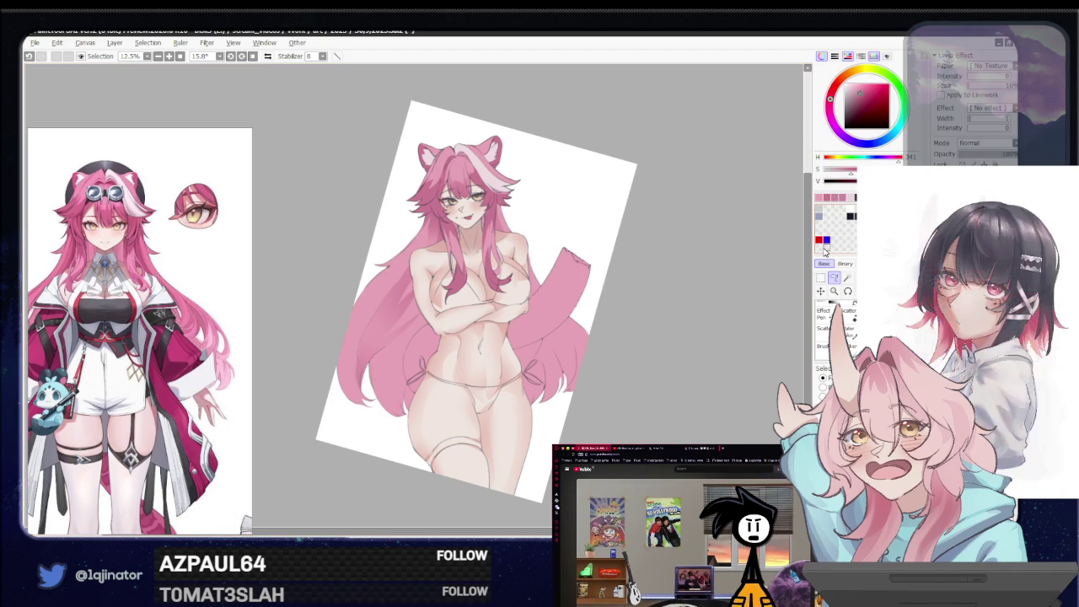
{"action": "scroll", "coordinate": [497, 323], "scroll_direction": "up", "scroll_amount": 1}
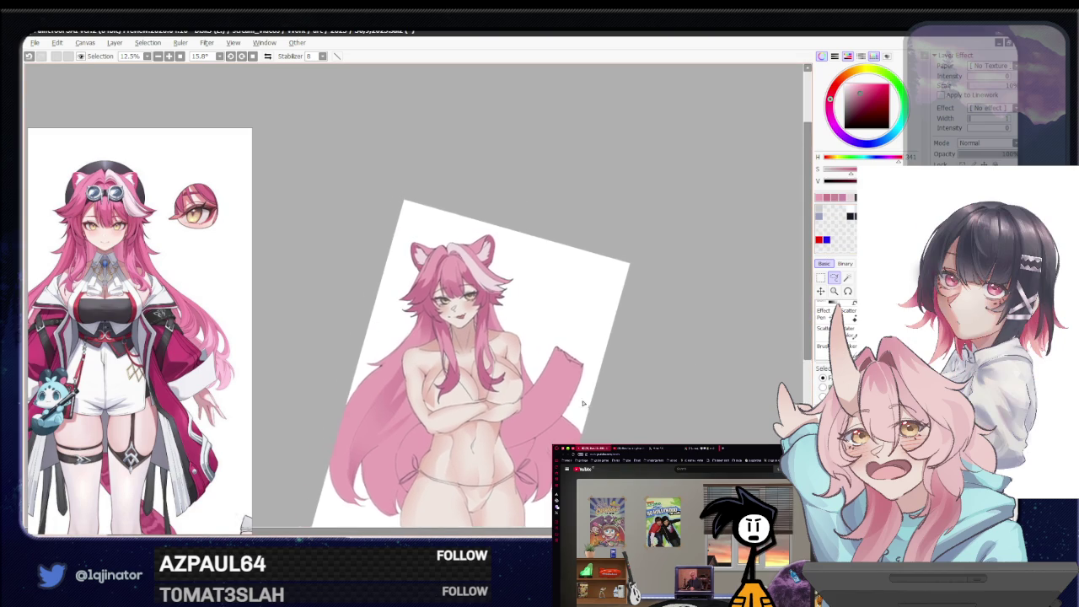
{"action": "scroll", "coordinate": [497, 323], "scroll_direction": "up", "scroll_amount": 2}
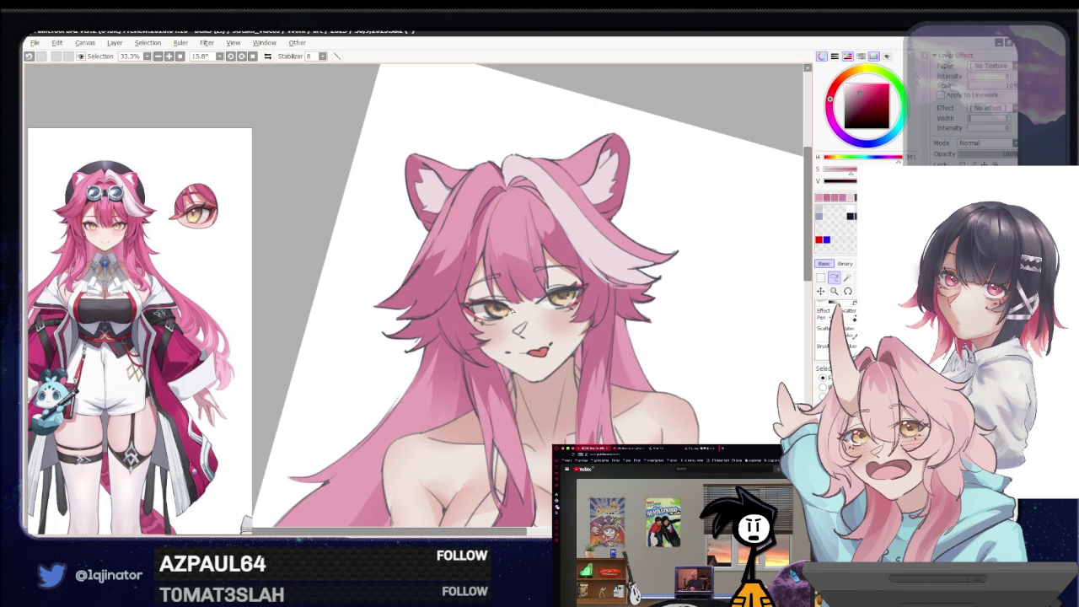
{"action": "left_click_drag", "start_coordinate": [512, 310], "coordinate": [484, 329]}
{"action": "scroll", "coordinate": [485, 329], "scroll_direction": "up", "scroll_amount": 1}
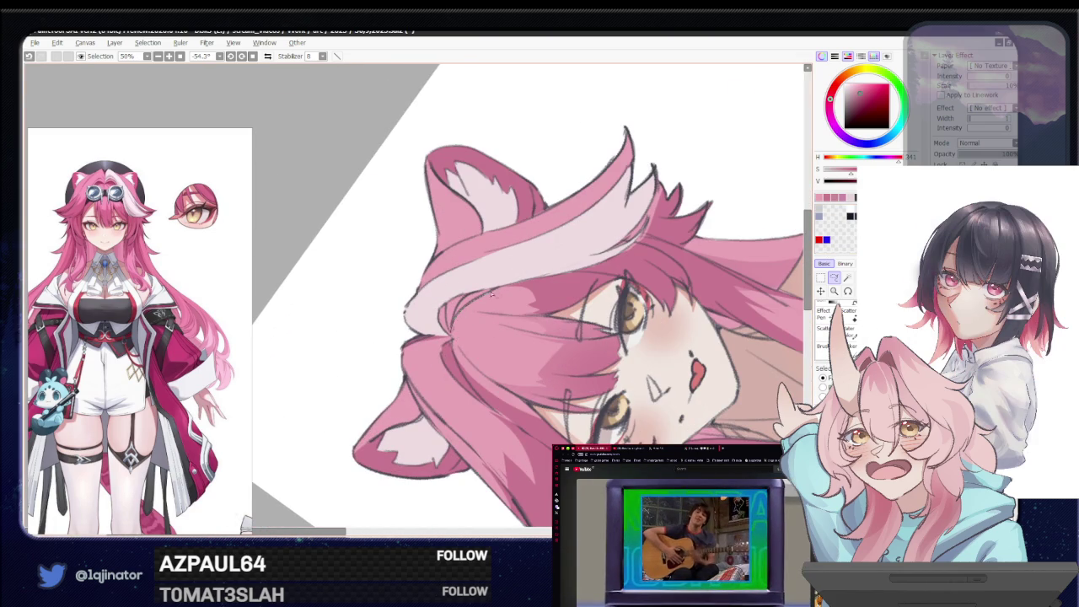
{"action": "left_click_drag", "start_coordinate": [465, 297], "coordinate": [450, 330]}
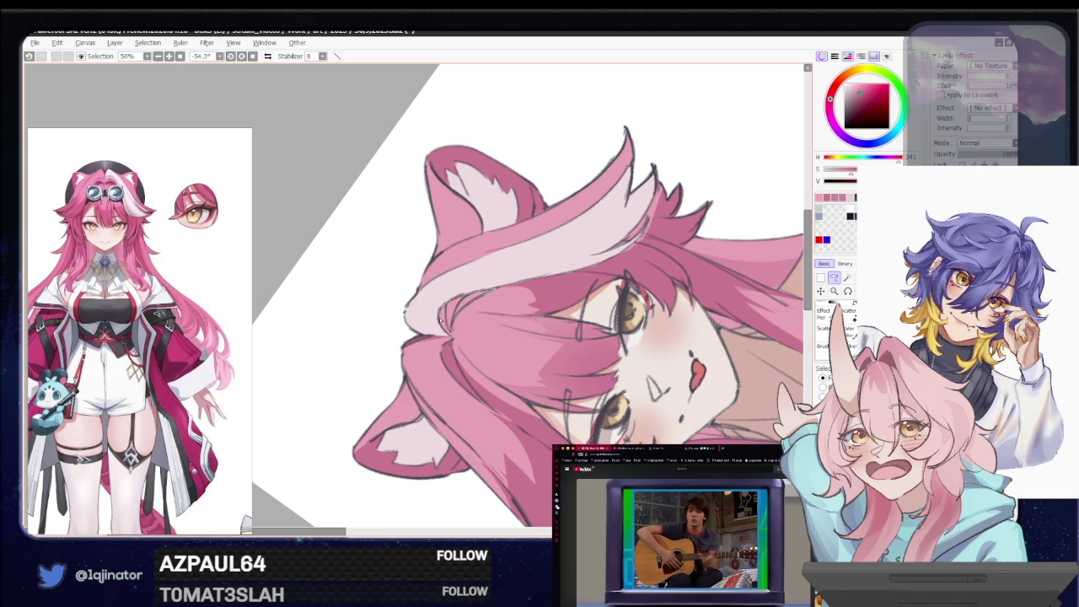
{"action": "scroll", "coordinate": [450, 352], "scroll_direction": "down", "scroll_amount": 5}
{"action": "key", "text": "ctrl+d"}
{"action": "mouse_move", "coordinate": [472, 396]}
{"action": "left_mouse_down", "text": "alt+space"}
{"action": "mouse_move", "coordinate": [510, 459]}
{"action": "mouse_move", "coordinate": [547, 392]}
{"action": "mouse_move", "coordinate": [535, 398]}
{"action": "mouse_move", "coordinate": [522, 384]}
{"action": "mouse_move", "coordinate": [613, 358]}
{"action": "mouse_move", "coordinate": [495, 370]}
{"action": "left_mouse_up", "text": "alt+space"}
{"action": "key", "text": "ctrl+plus"}
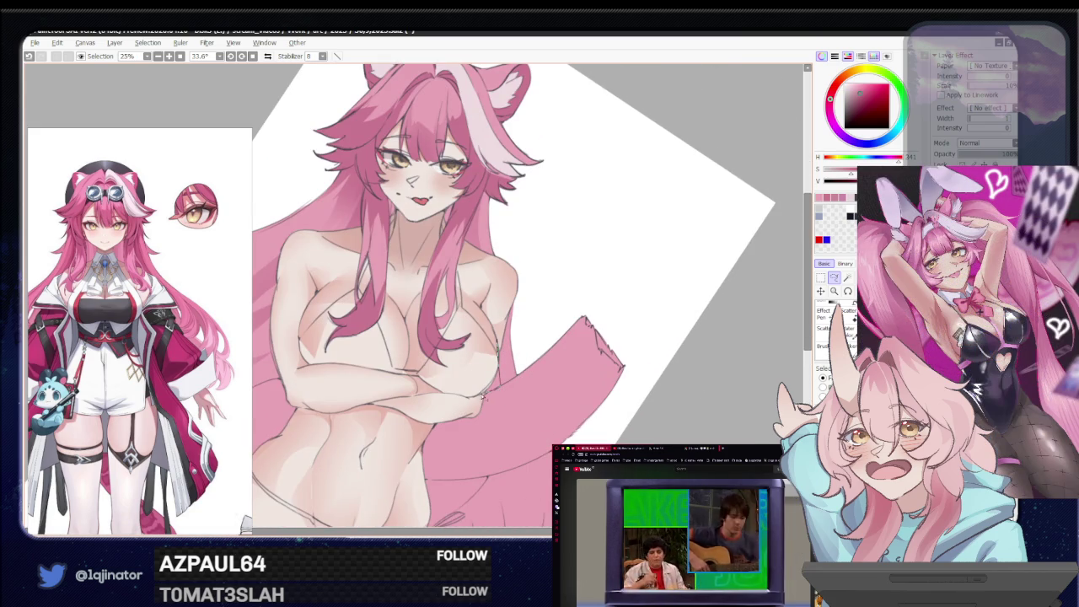
{"action": "scroll", "coordinate": [514, 354], "scroll_direction": "down", "scroll_amount": 3}
Zoom and rotate onto the torso, then lasso the hair edge along the lower right side
{"action": "key", "text": "ctrl+plus"}
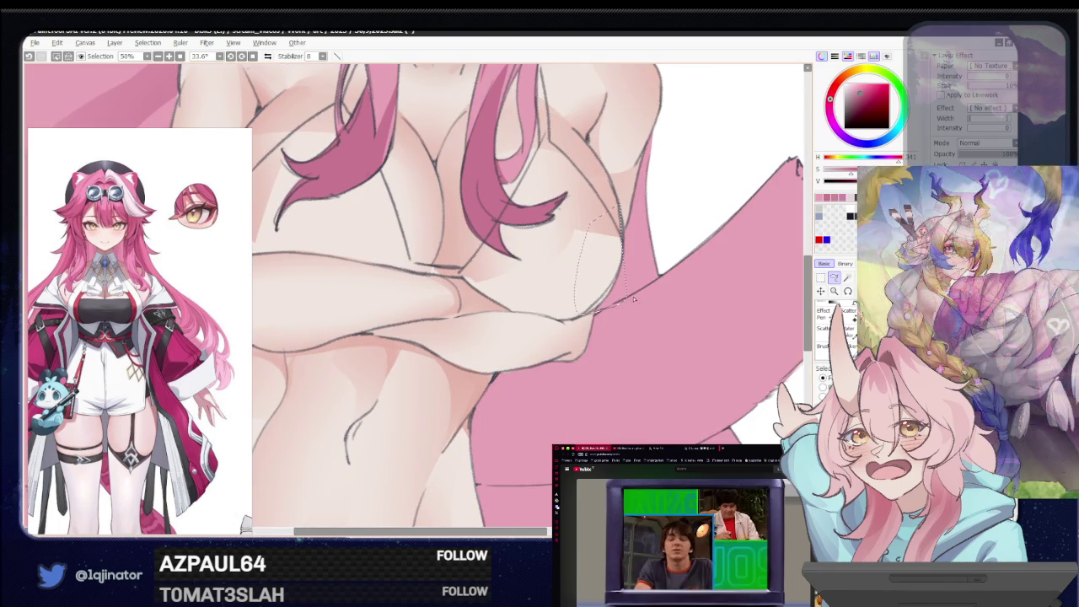
{"action": "key", "text": "ctrl+minus"}
{"action": "key", "text": "ctrl+minus"}
{"action": "key", "text": "ctrl+minus"}
{"action": "key", "text": "ctrl+plus"}
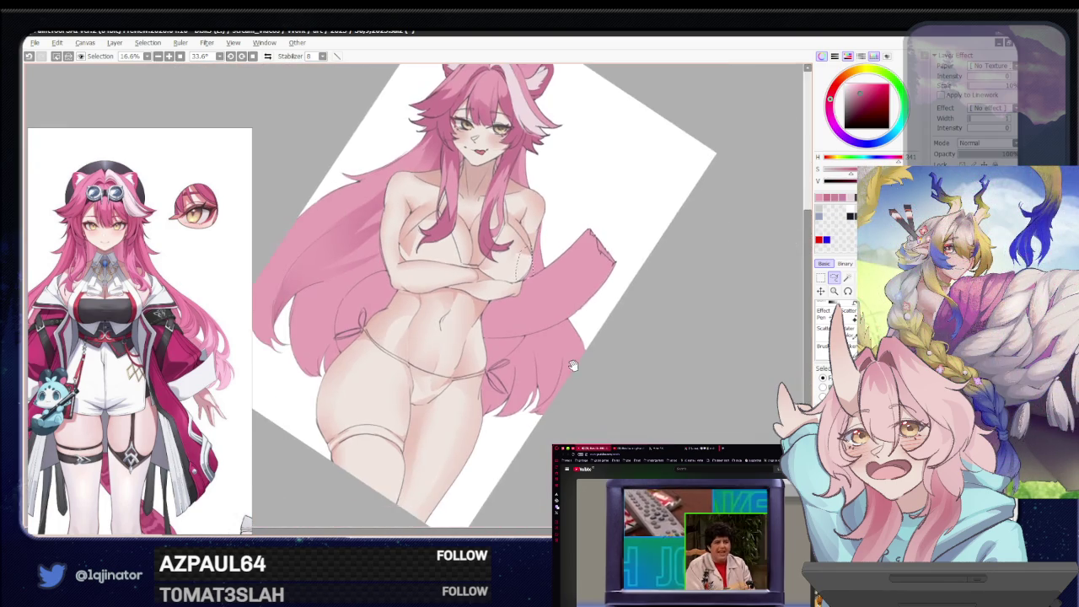
{"action": "key", "text": "ctrl+plus"}
{"action": "mouse_move", "coordinate": [654, 367]}
{"action": "left_mouse_down"}
{"action": "mouse_move", "coordinate": [690, 347]}
{"action": "mouse_move", "coordinate": [634, 355]}
{"action": "left_mouse_up"}
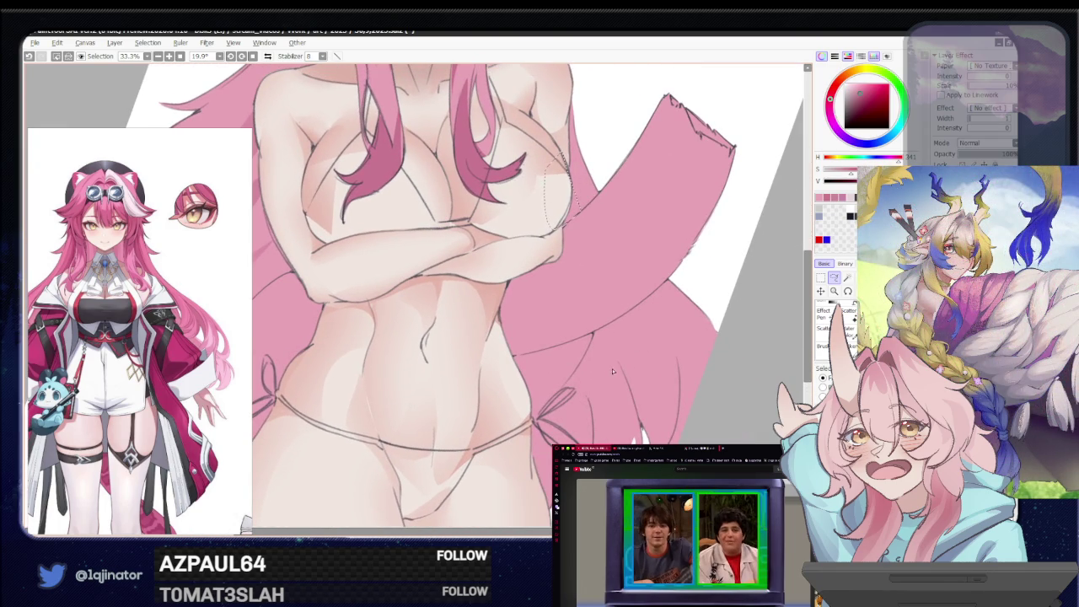
{"action": "key", "text": "ctrl+minus"}
{"action": "left_click_drag", "start_coordinate": [621, 376], "coordinate": [556, 381]}
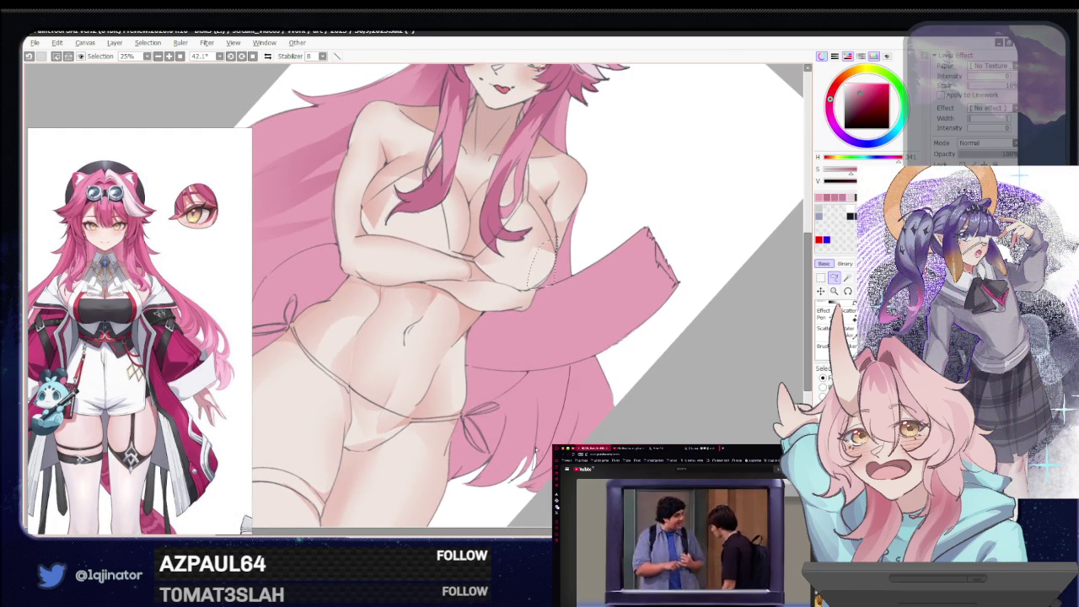
{"action": "left_click_drag", "start_coordinate": [533, 373], "coordinate": [533, 311]}
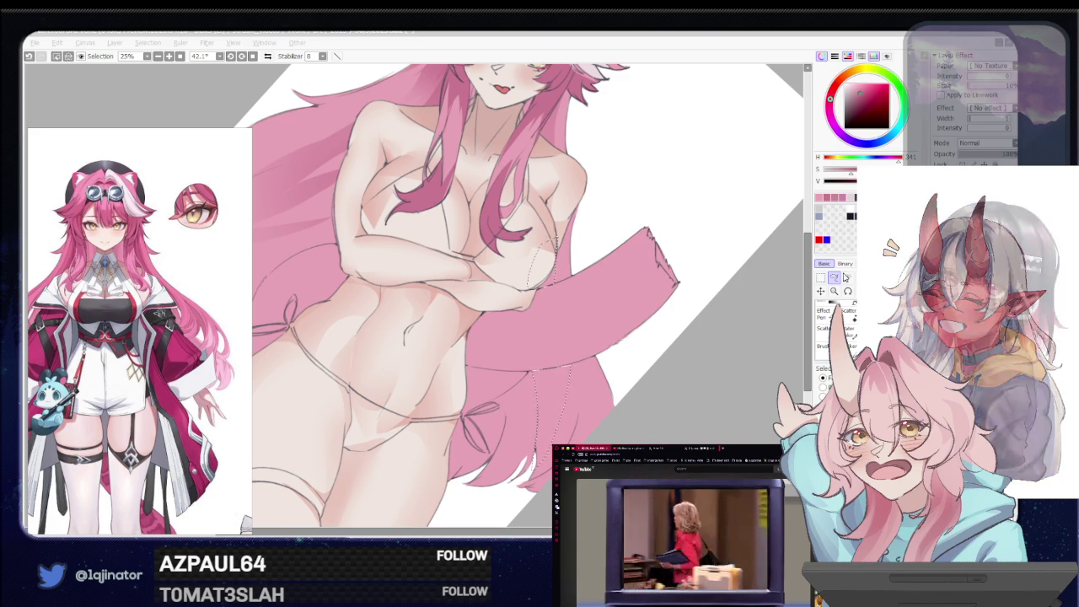
{"action": "left_click", "coordinate": [833, 278]}
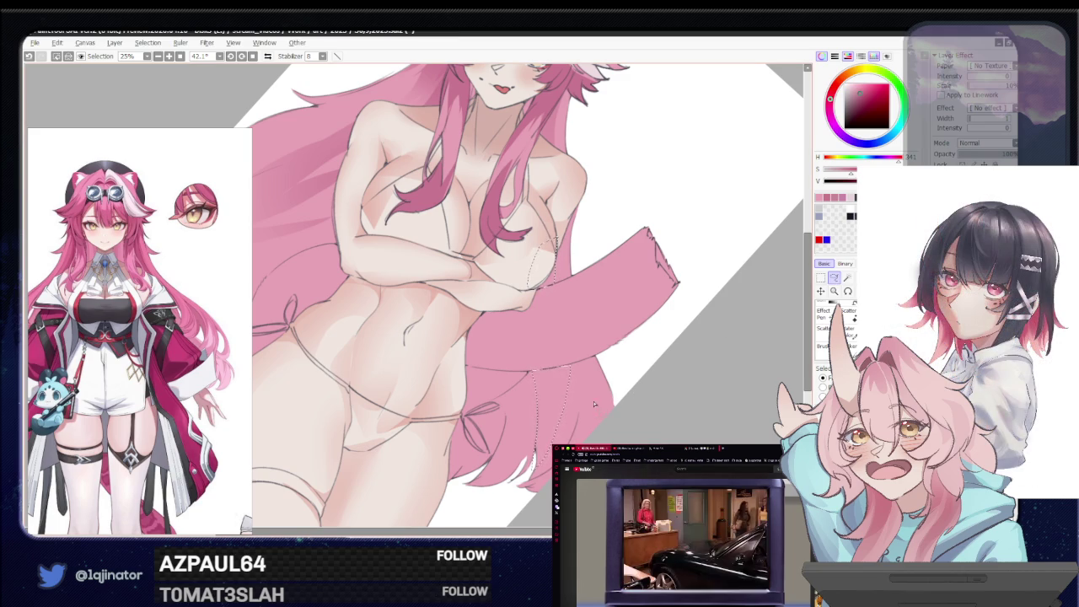
Rotate the figure closer to upright, pan to the left hair, and lasso those strands
{"action": "scroll", "coordinate": [608, 403], "scroll_direction": "up", "scroll_amount": 2}
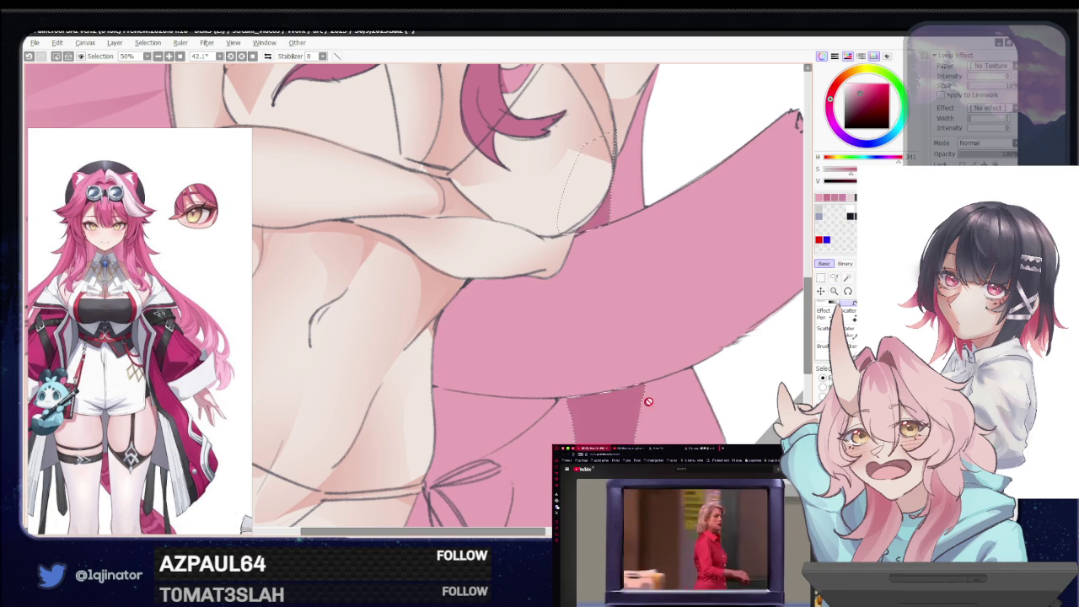
{"action": "scroll", "coordinate": [764, 323], "scroll_direction": "down", "scroll_amount": 3}
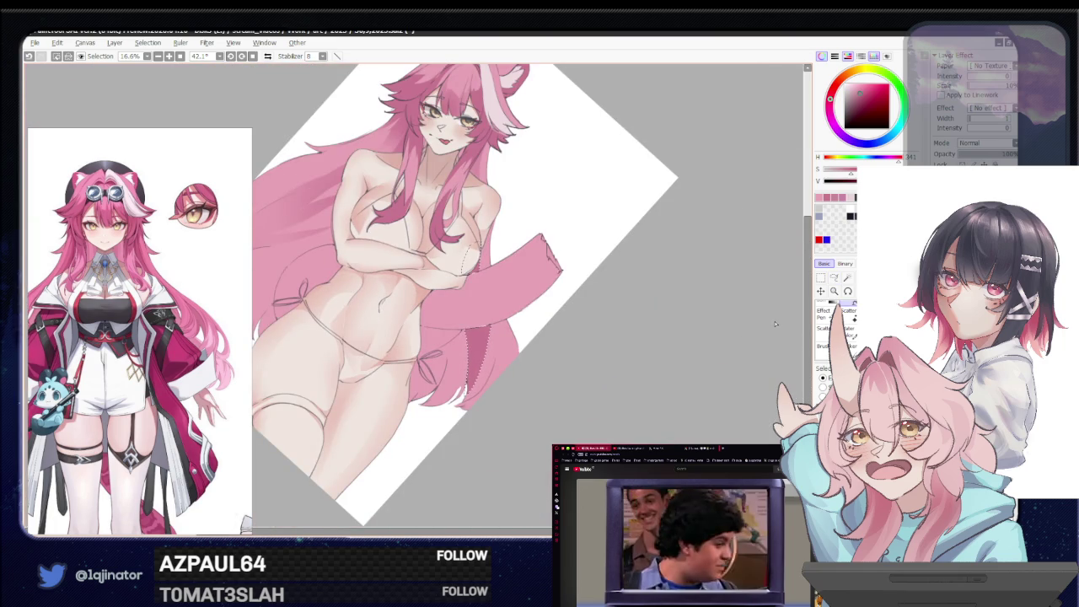
{"action": "left_click", "coordinate": [834, 278]}
{"action": "left_click_drag", "start_coordinate": [650, 337], "coordinate": [508, 396]}
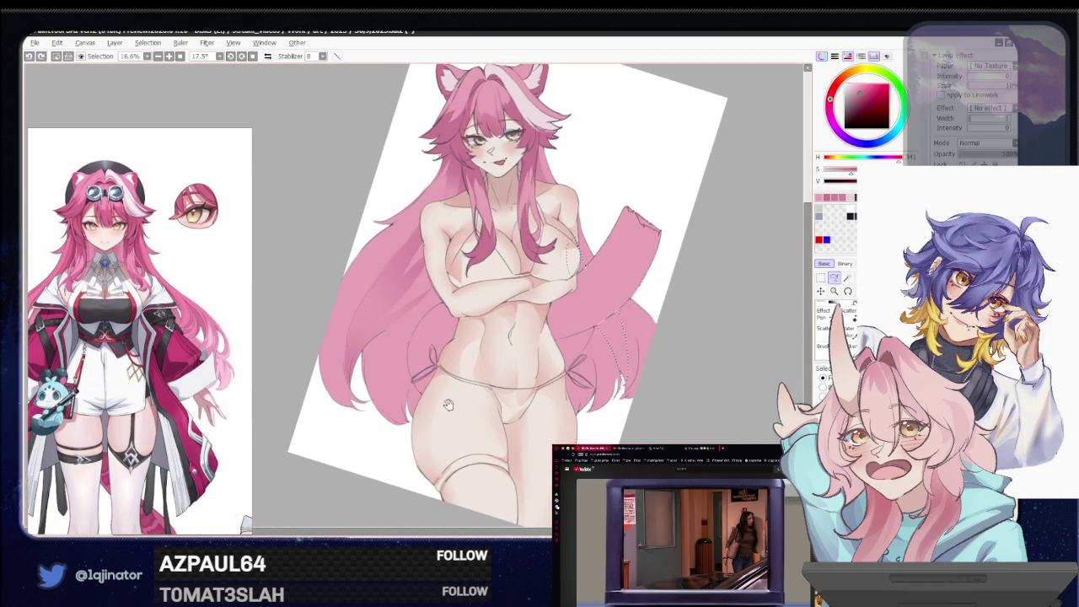
{"action": "scroll", "coordinate": [413, 398], "scroll_direction": "up", "scroll_amount": 3}
{"action": "left_click_drag", "start_coordinate": [413, 398], "coordinate": [435, 361]}
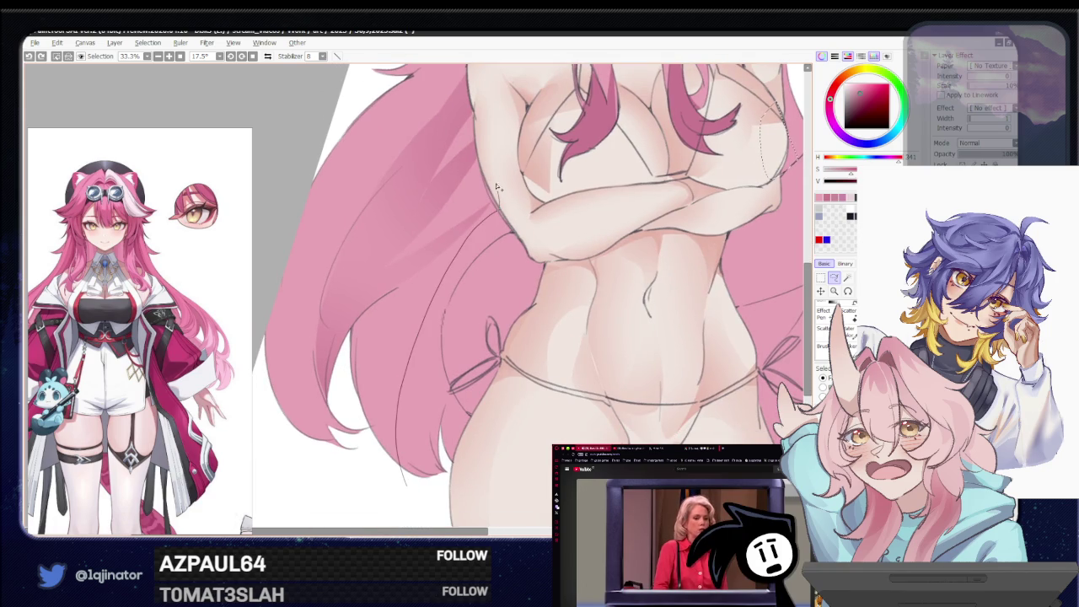
{"action": "left_click_drag", "start_coordinate": [498, 193], "coordinate": [384, 441]}
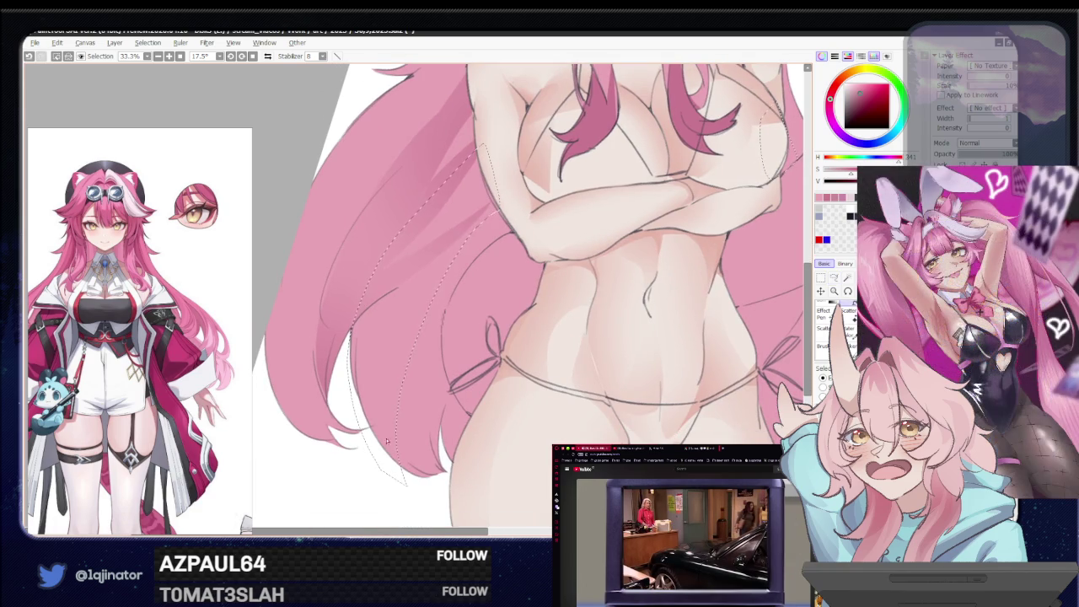
Reposition the view, reselect the Lasso, and zoom the tail area from 16.6% to 33.3%
{"action": "scroll", "coordinate": [410, 287], "scroll_direction": "down", "scroll_amount": 3}
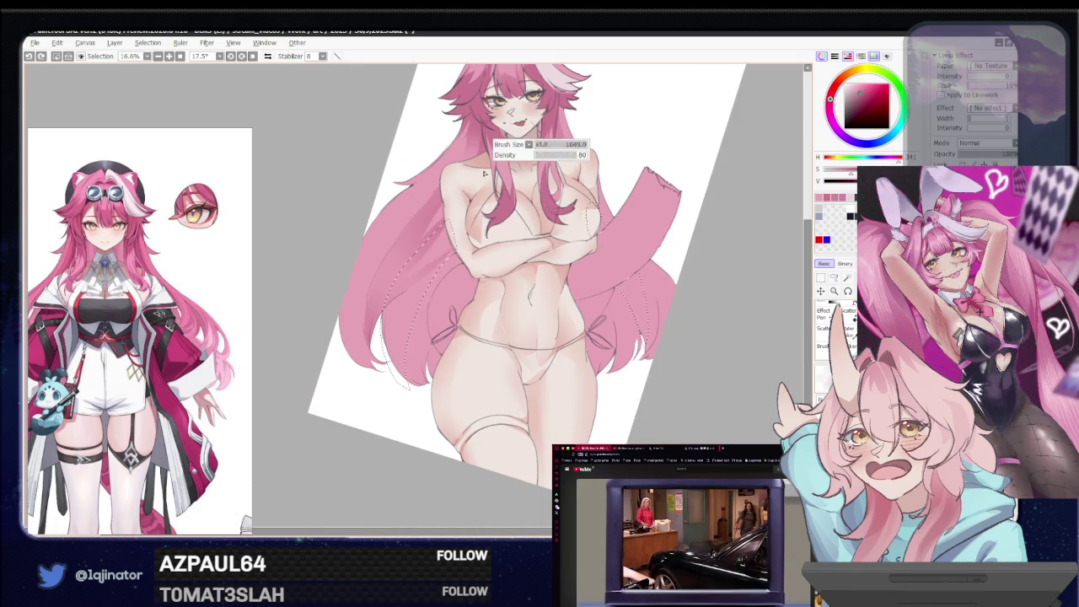
{"action": "left_click_drag", "start_coordinate": [386, 458], "coordinate": [587, 261]}
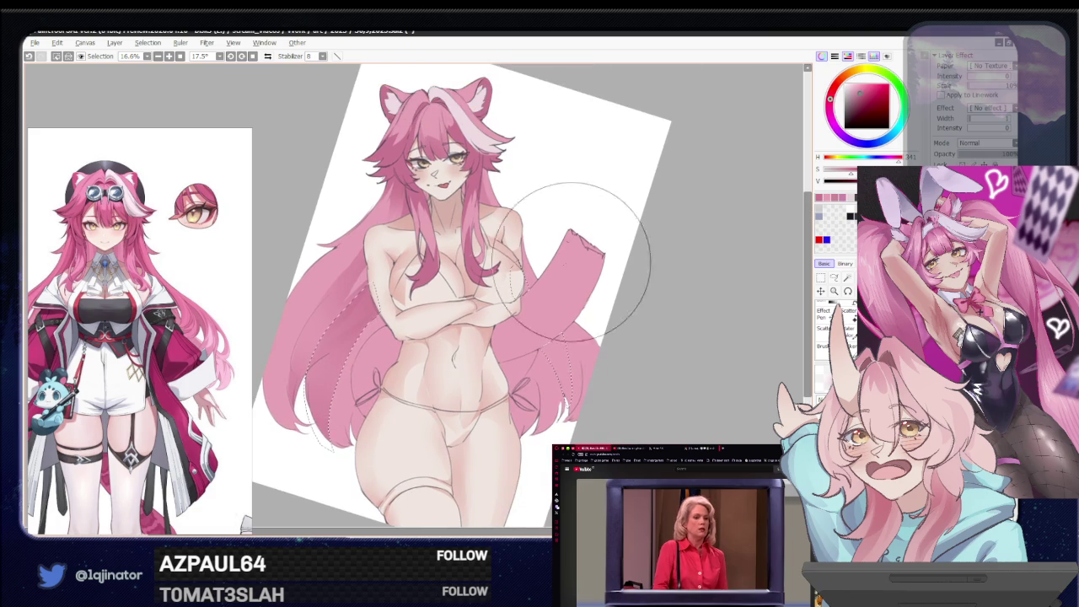
{"action": "left_click", "coordinate": [833, 278]}
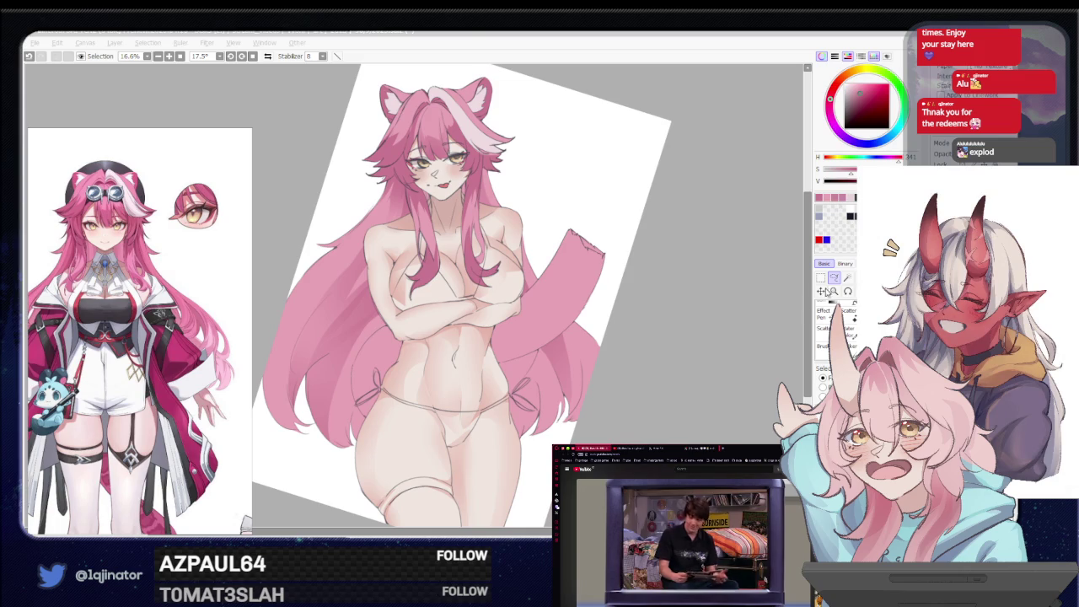
{"action": "left_click", "coordinate": [653, 405]}
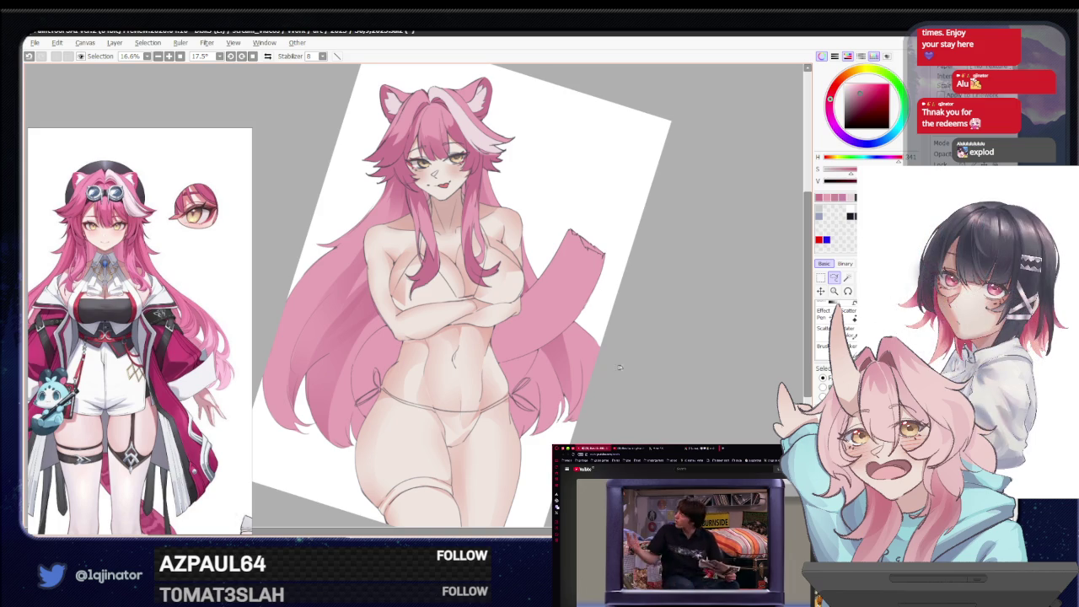
{"action": "scroll", "coordinate": [489, 410], "scroll_direction": "up", "scroll_amount": 2}
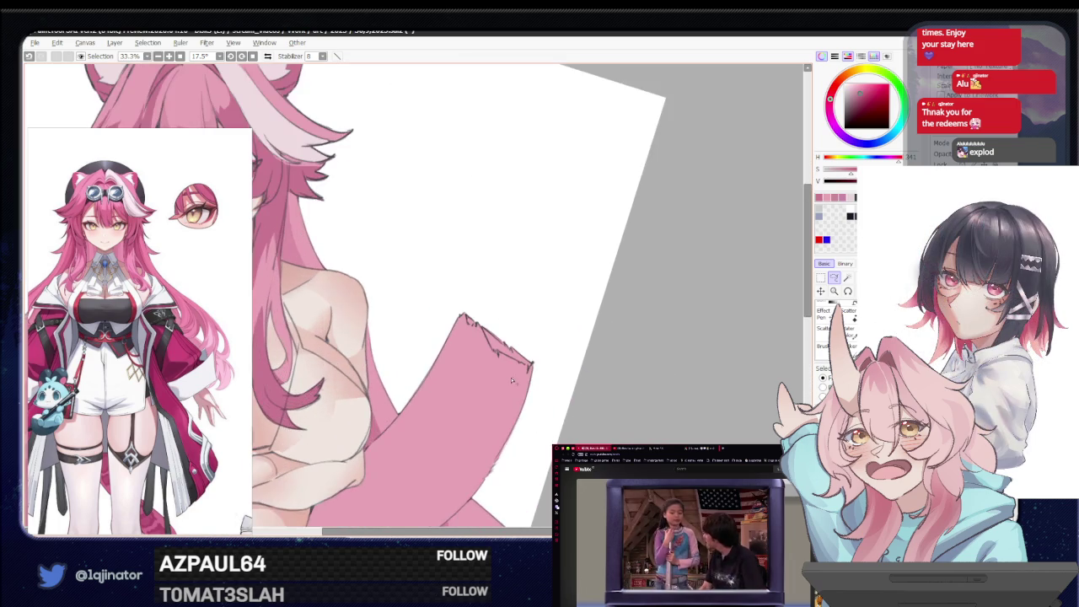
{"action": "scroll", "coordinate": [562, 354], "scroll_direction": "up", "scroll_amount": 2}
{"action": "scroll", "coordinate": [439, 416], "scroll_direction": "up", "scroll_amount": 1}
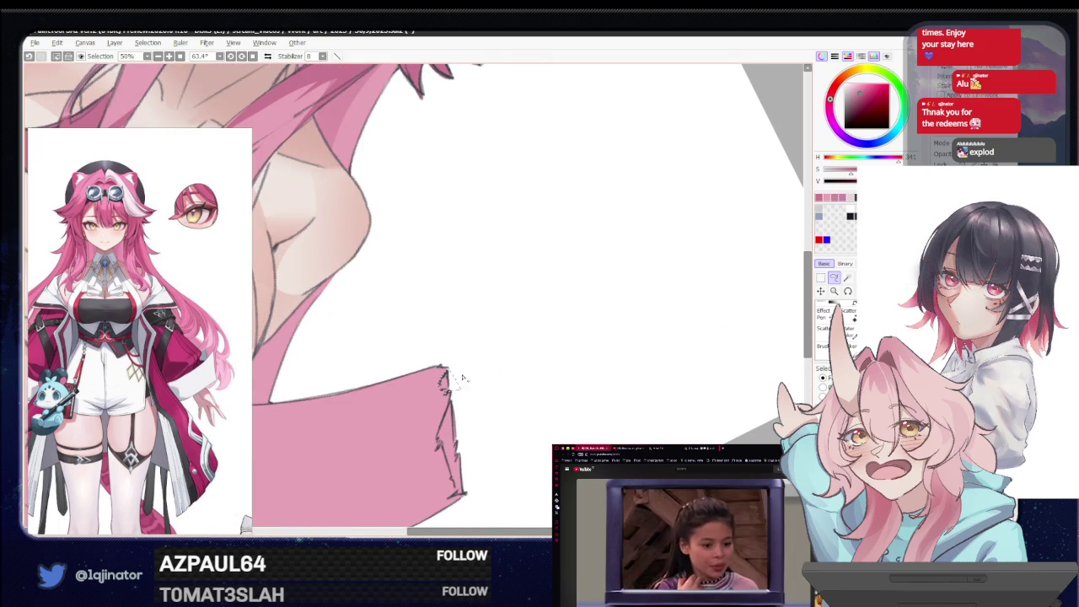
{"action": "left_click_drag", "start_coordinate": [446, 392], "coordinate": [454, 337]}
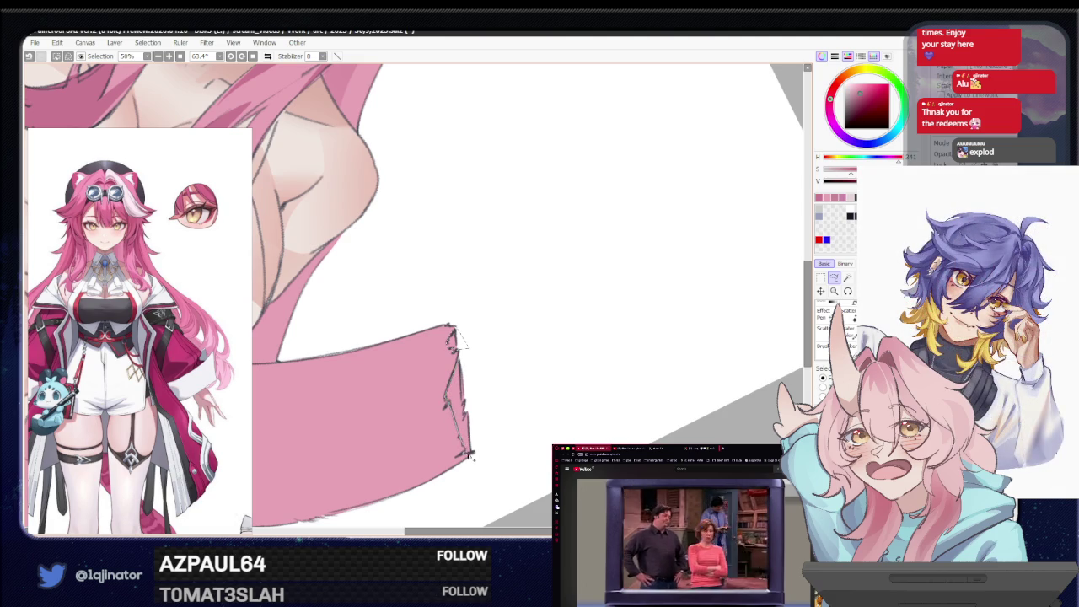
{"action": "scroll", "coordinate": [462, 346], "scroll_direction": "down", "scroll_amount": 3}
{"action": "mouse_move", "coordinate": [352, 447]}
{"action": "left_mouse_down"}
{"action": "mouse_move", "coordinate": [648, 368]}
{"action": "mouse_move", "coordinate": [725, 135]}
{"action": "left_mouse_up"}
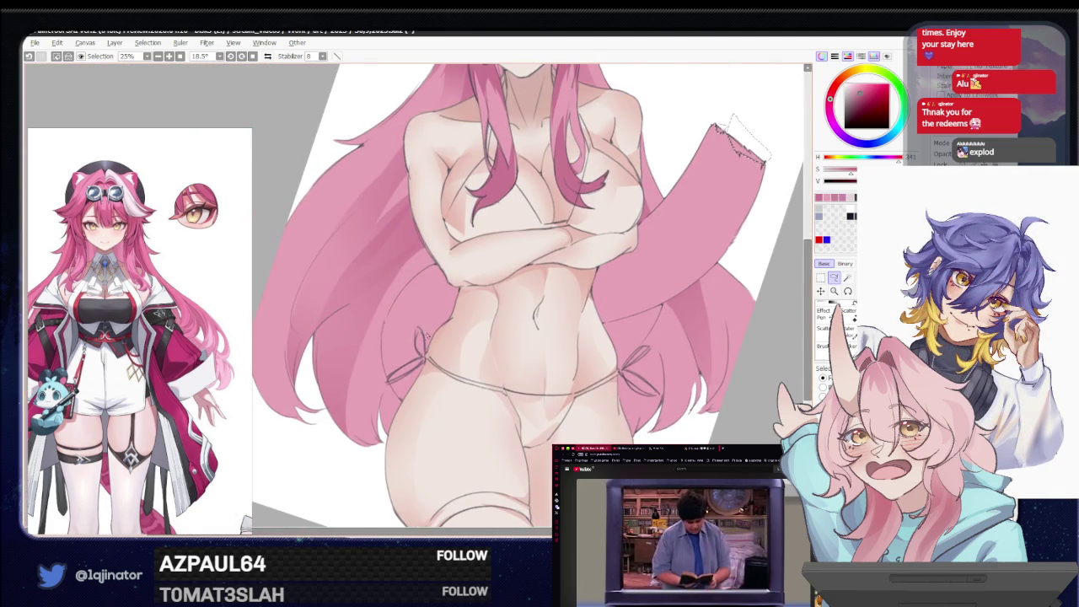
Lasso around the hair beside the left hip and waist, then pan up to the face
{"action": "scroll", "coordinate": [423, 343], "scroll_direction": "up", "scroll_amount": 1}
{"action": "left_click_drag", "start_coordinate": [440, 254], "coordinate": [448, 405]}
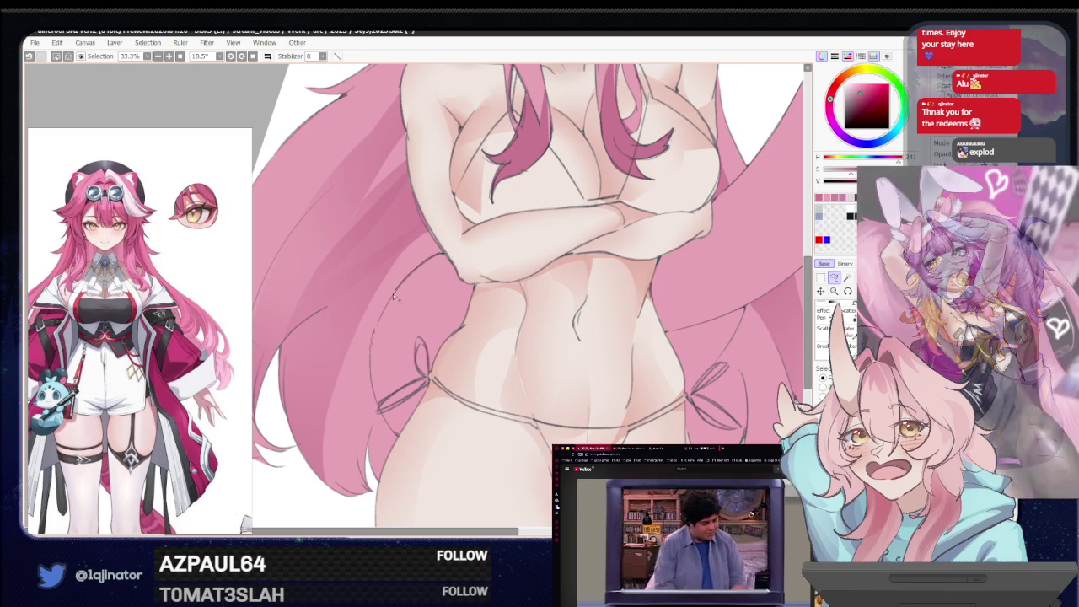
{"action": "scroll", "coordinate": [448, 403], "scroll_direction": "up", "scroll_amount": 1}
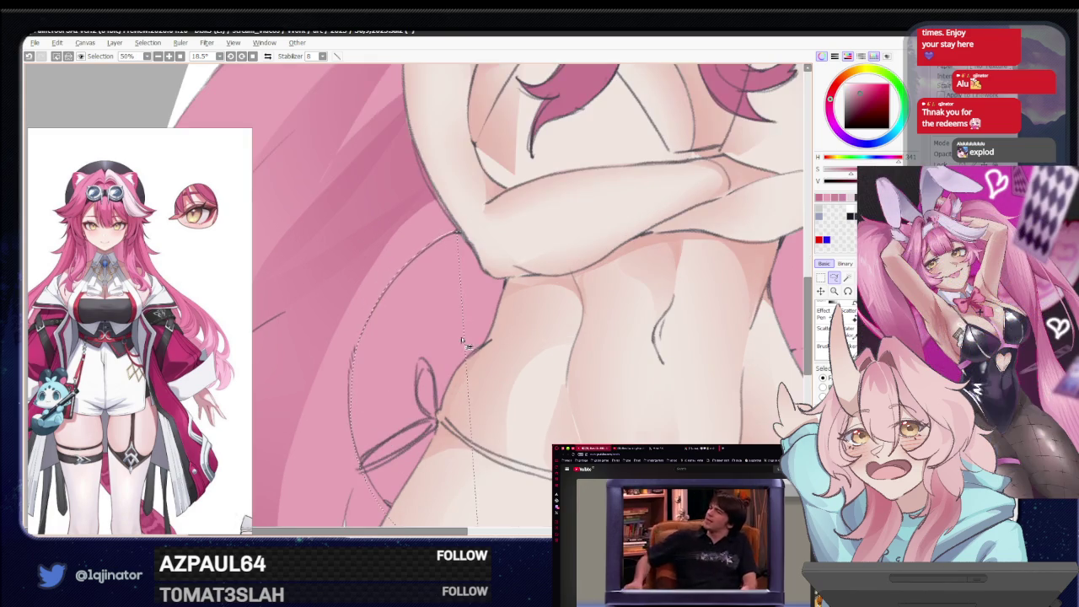
{"action": "mouse_move", "coordinate": [448, 404]}
{"action": "left_mouse_down"}
{"action": "mouse_move", "coordinate": [456, 263]}
{"action": "mouse_move", "coordinate": [456, 410]}
{"action": "left_mouse_up"}
{"action": "scroll", "coordinate": [456, 320], "scroll_direction": "down", "scroll_amount": 2}
{"action": "scroll", "coordinate": [456, 411], "scroll_direction": "down", "scroll_amount": 2}
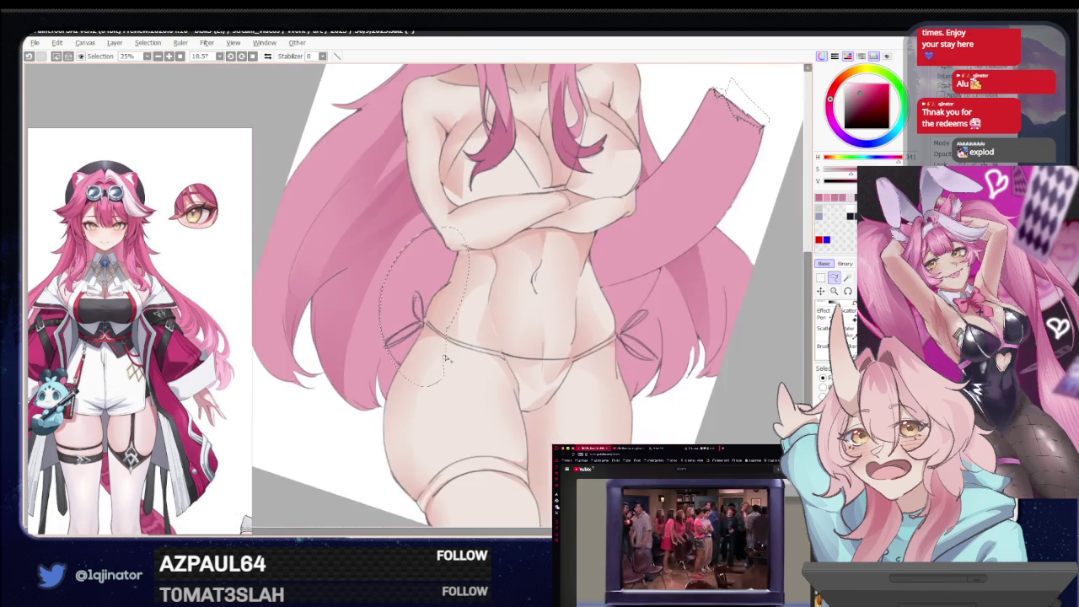
{"action": "left_click_drag", "start_coordinate": [616, 305], "coordinate": [554, 387]}
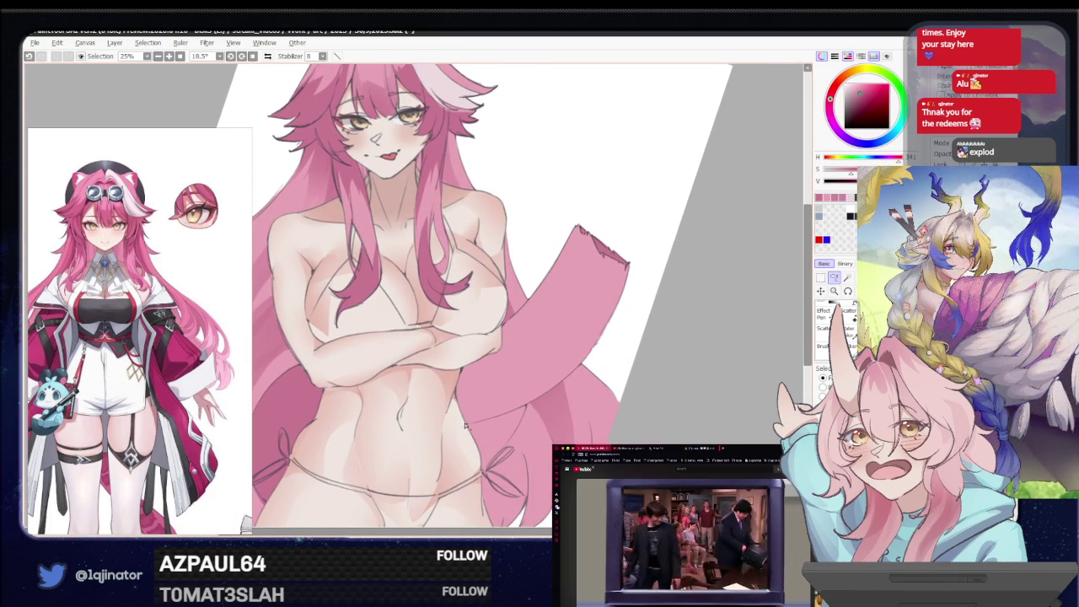
{"action": "left_click_drag", "start_coordinate": [523, 309], "coordinate": [520, 372]}
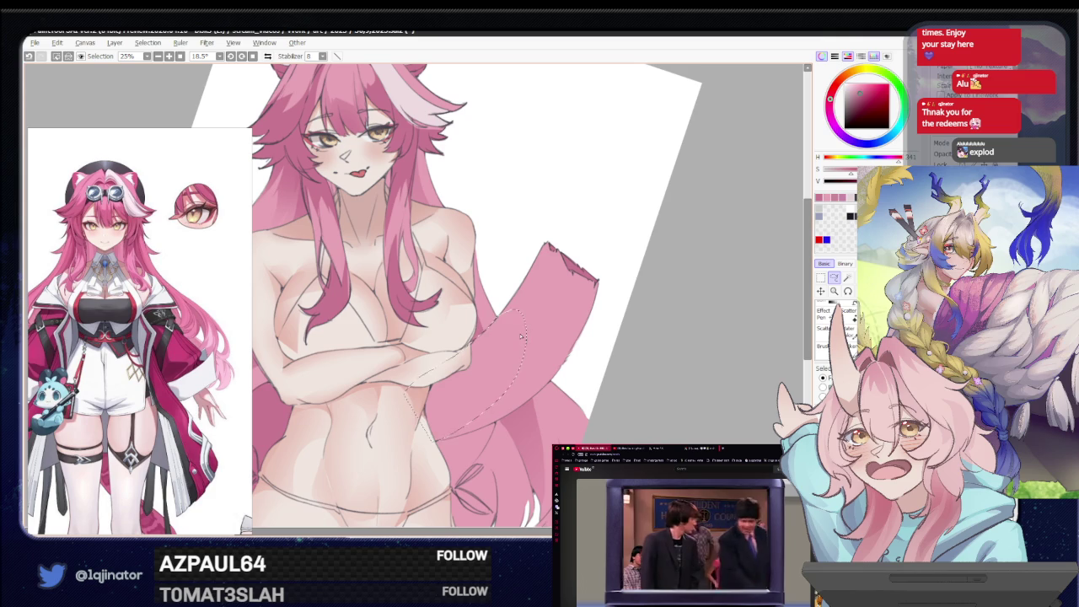
{"action": "mouse_move", "coordinate": [495, 323]}
{"action": "left_mouse_down"}
{"action": "mouse_move", "coordinate": [517, 340]}
{"action": "mouse_move", "coordinate": [569, 284]}
{"action": "left_mouse_up"}
{"action": "left_click_drag", "start_coordinate": [557, 358], "coordinate": [408, 444]}
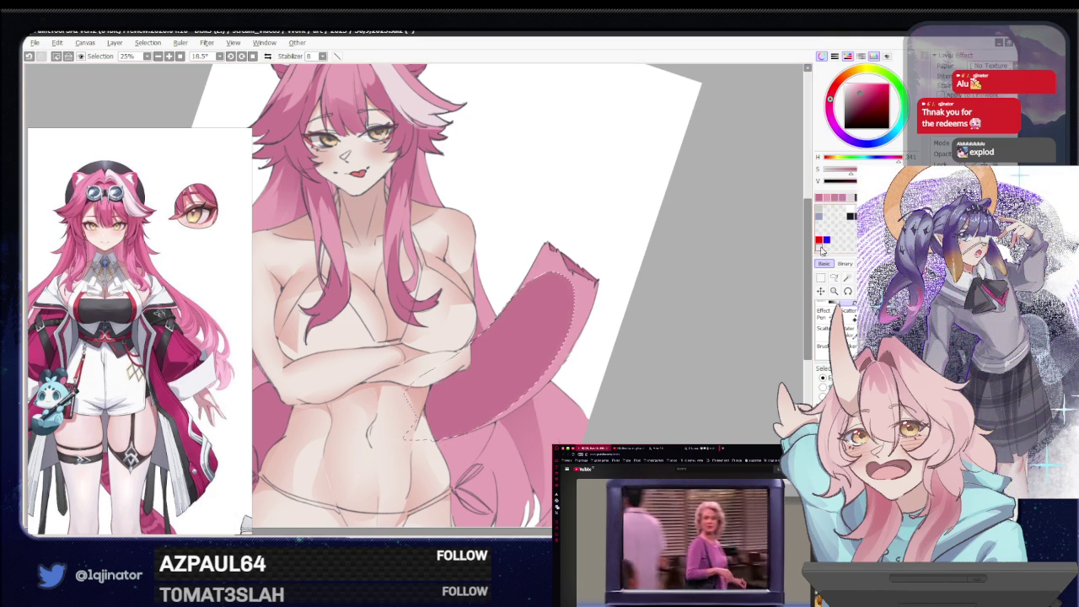
{"action": "key", "text": "ctrl+z"}
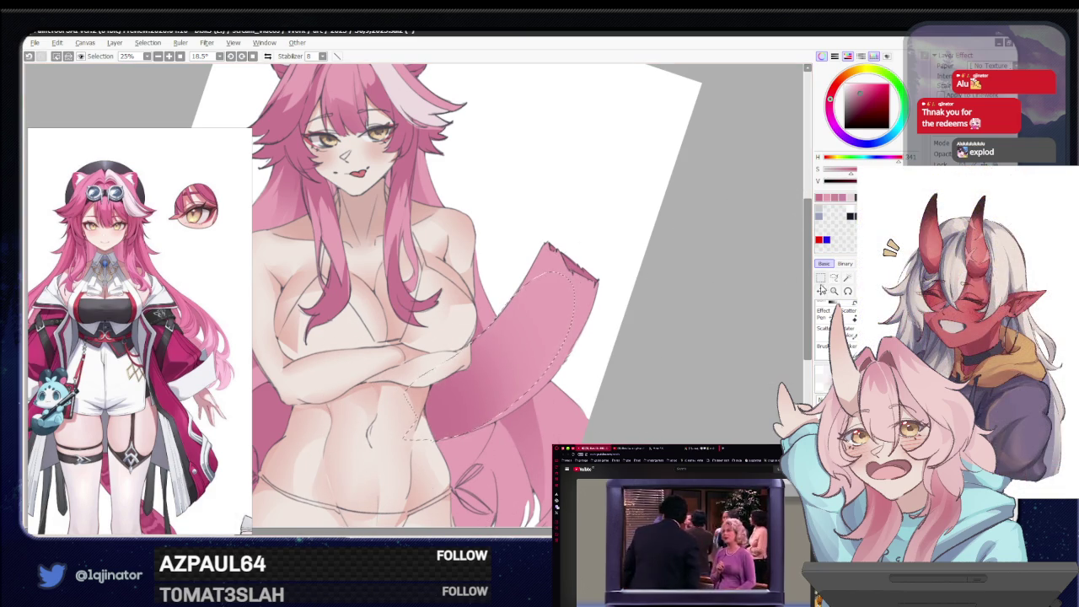
{"action": "left_click", "coordinate": [833, 278]}
{"action": "key", "text": "ctrl+d"}
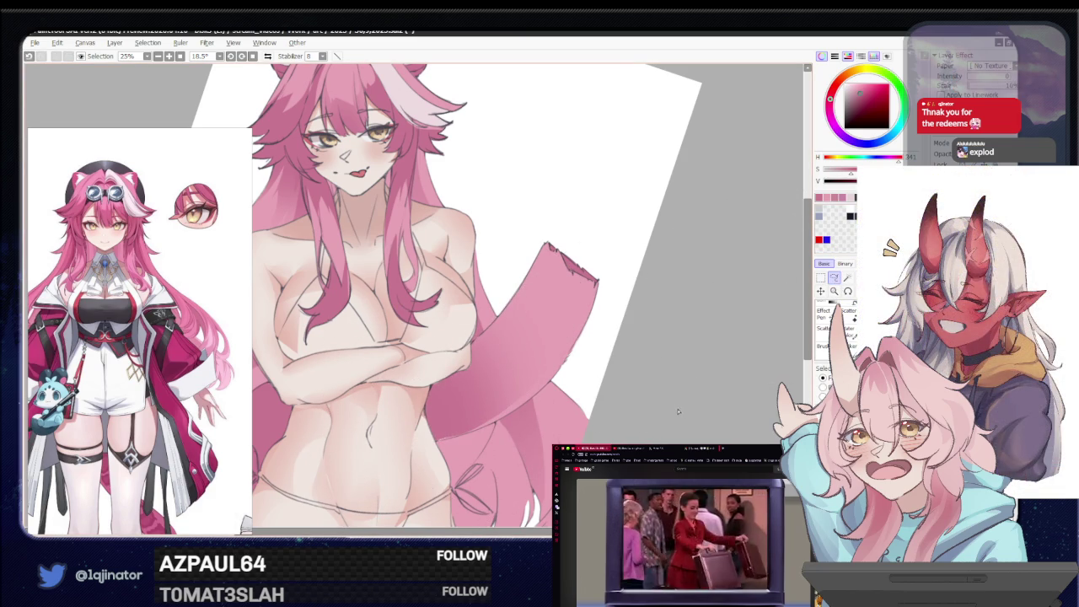
{"action": "scroll", "coordinate": [659, 305], "scroll_direction": "down", "scroll_amount": 1}
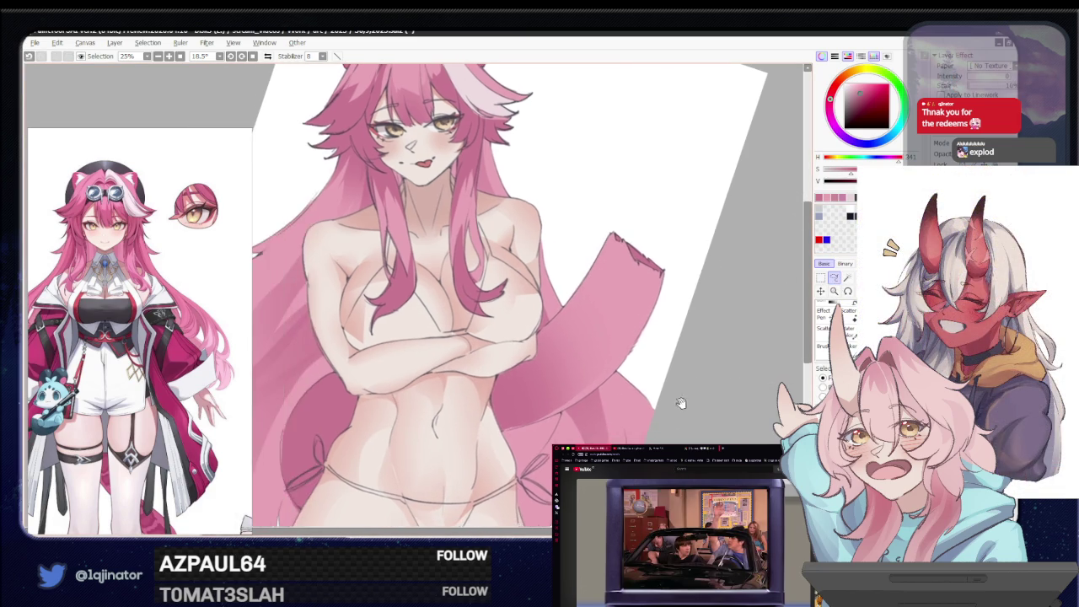
{"action": "mouse_move", "coordinate": [612, 433]}
{"action": "left_mouse_down"}
{"action": "mouse_move", "coordinate": [618, 370]}
{"action": "mouse_move", "coordinate": [602, 438]}
{"action": "left_mouse_up"}
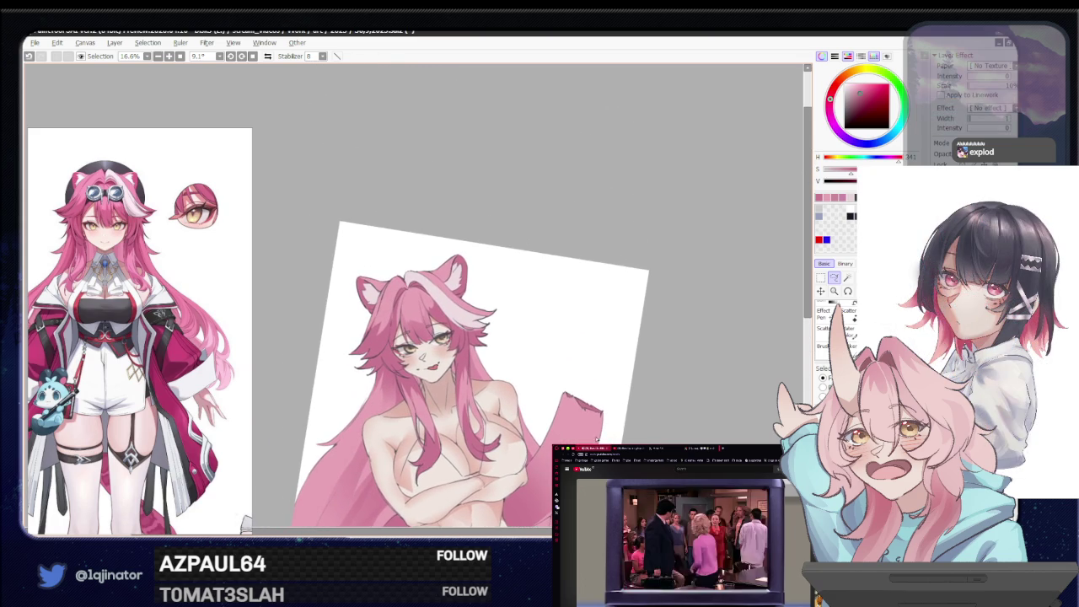
Zoom onto the face, rotate it, and lasso the pink strand beside the white streak
{"action": "scroll", "coordinate": [597, 440], "scroll_direction": "up", "scroll_amount": 1}
{"action": "scroll", "coordinate": [564, 402], "scroll_direction": "up", "scroll_amount": 2}
{"action": "left_click_drag", "start_coordinate": [478, 306], "coordinate": [448, 348]}
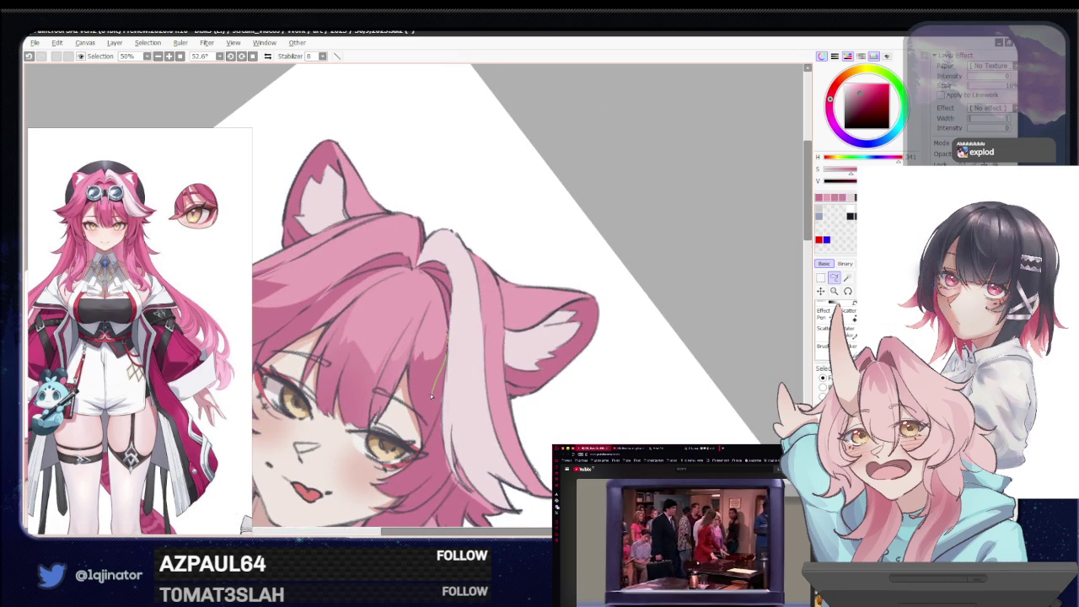
{"action": "left_click_drag", "start_coordinate": [407, 381], "coordinate": [435, 324]}
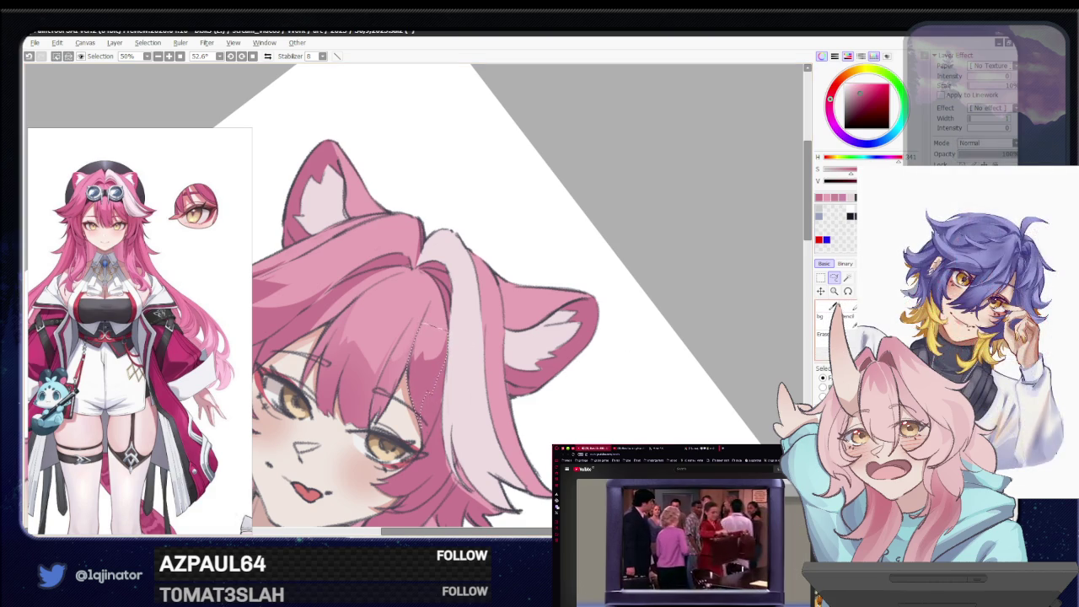
{"action": "key", "text": "n"}
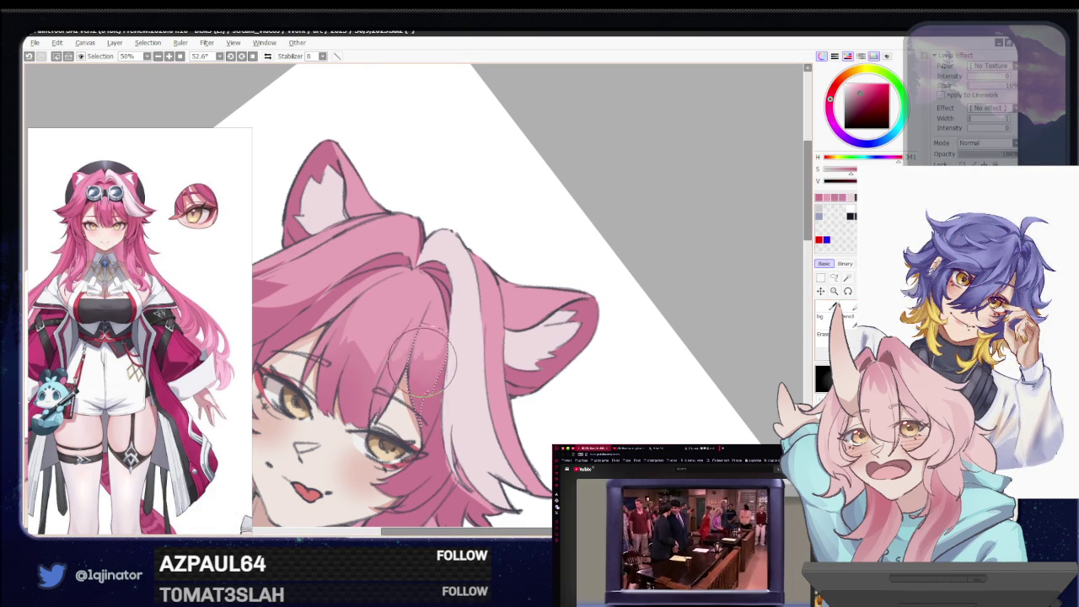
{"action": "scroll", "coordinate": [470, 371], "scroll_direction": "down", "scroll_amount": 4}
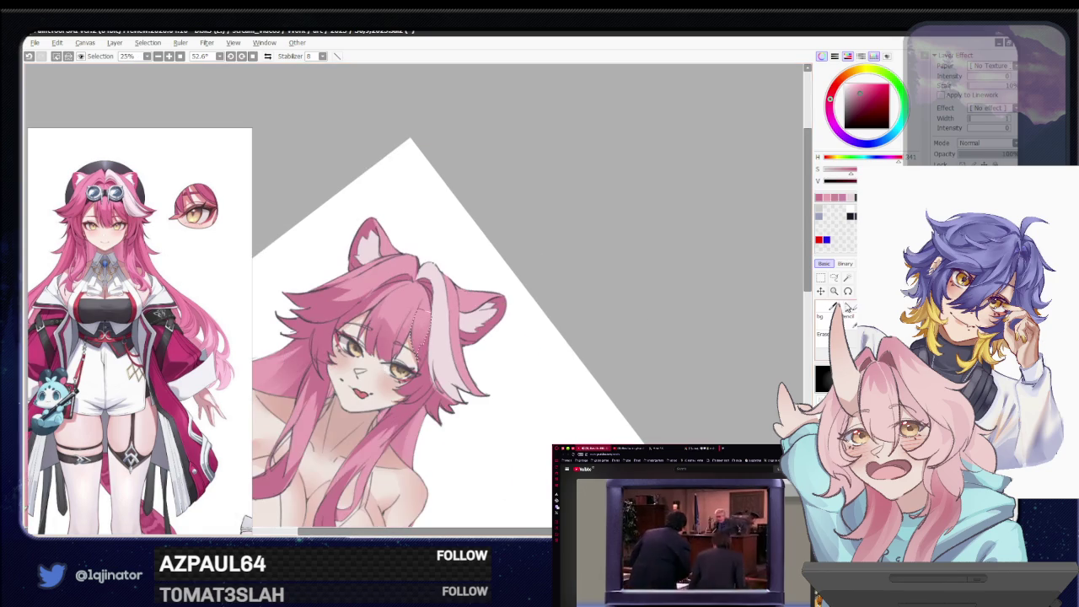
Deselect the hair strand with Ctrl+D and zoom out on the drawing
{"action": "left_click", "coordinate": [833, 279]}
{"action": "key", "text": "ctrl+d"}
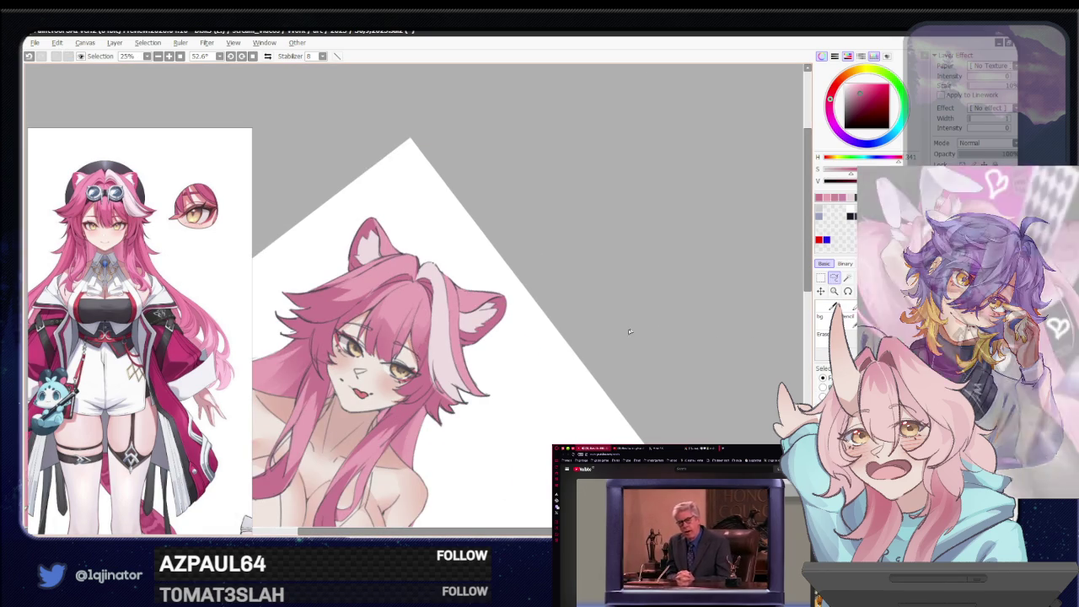
{"action": "mouse_move", "coordinate": [481, 422]}
{"action": "left_mouse_down"}
{"action": "mouse_move", "coordinate": [505, 434]}
{"action": "mouse_move", "coordinate": [533, 352]}
{"action": "left_mouse_up"}
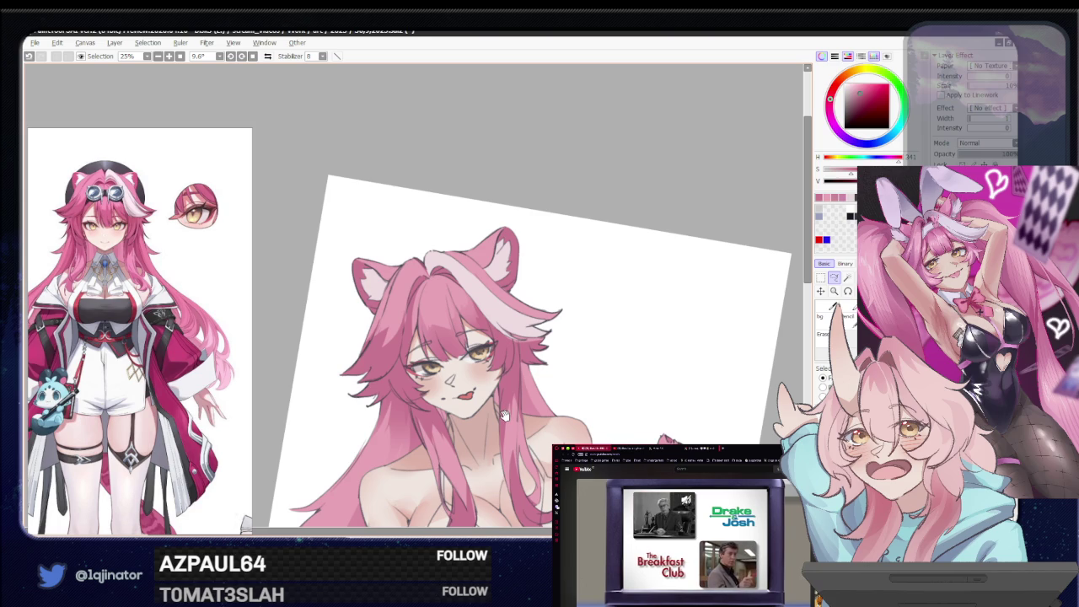
{"action": "scroll", "coordinate": [503, 414], "scroll_direction": "down", "scroll_amount": 1}
{"action": "scroll", "coordinate": [499, 421], "scroll_direction": "down", "scroll_amount": 2}
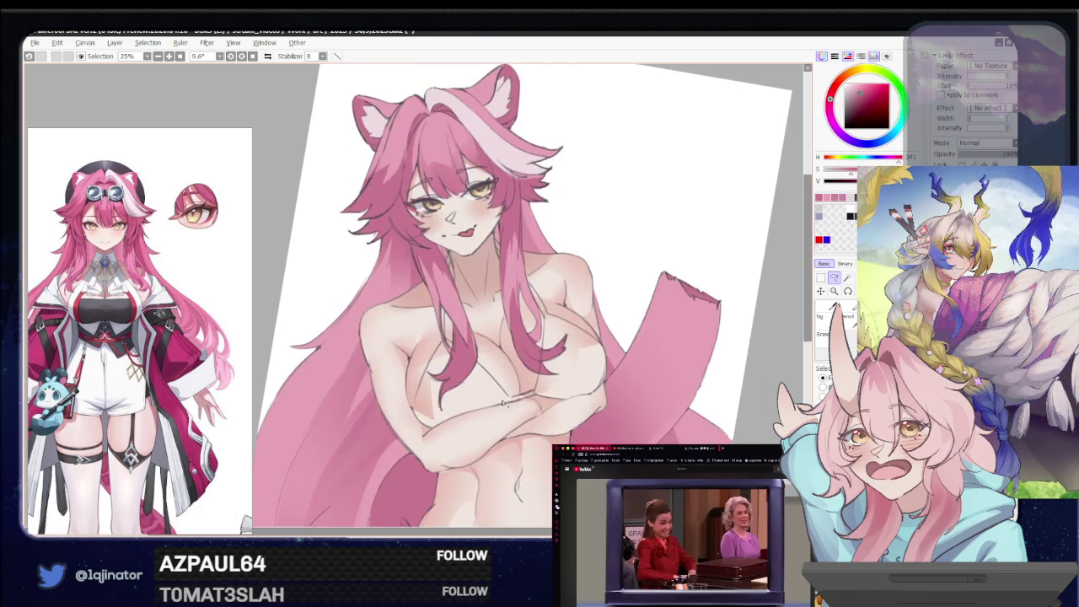
{"action": "scroll", "coordinate": [503, 402], "scroll_direction": "down", "scroll_amount": 1}
{"action": "scroll", "coordinate": [502, 411], "scroll_direction": "down", "scroll_amount": 1}
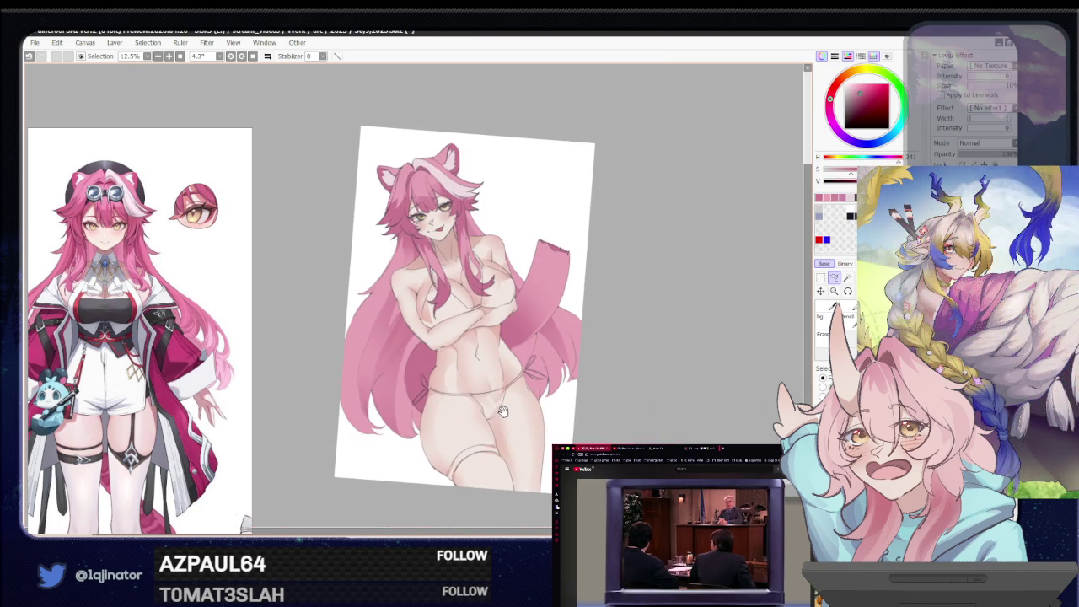
Adjust the brush size and rotate the canvas view to 23.7°
{"action": "key", "text": "e"}
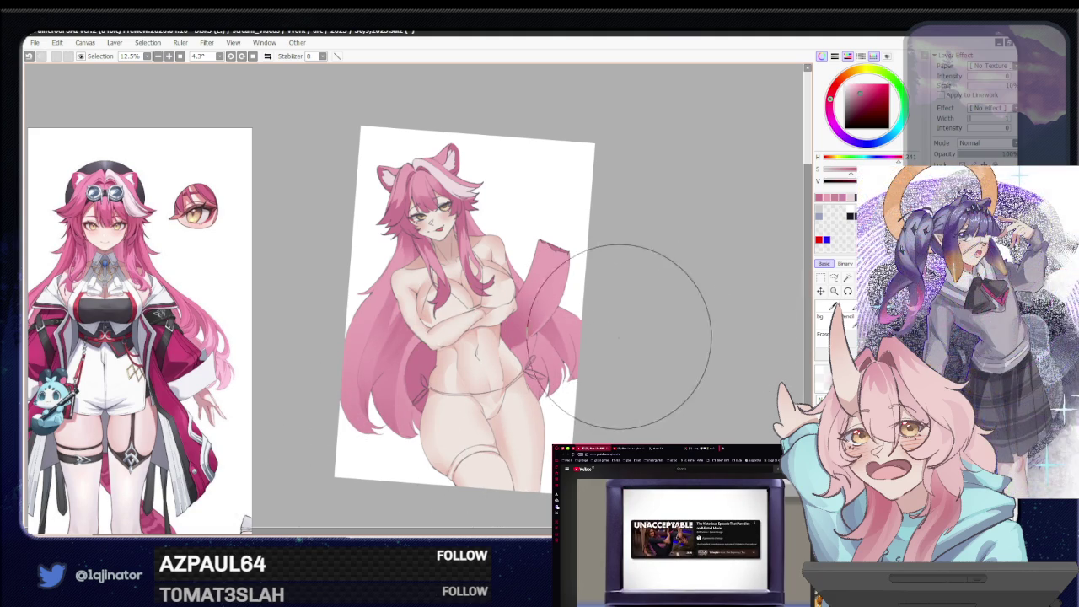
{"action": "left_click_drag", "start_coordinate": [675, 326], "coordinate": [660, 377]}
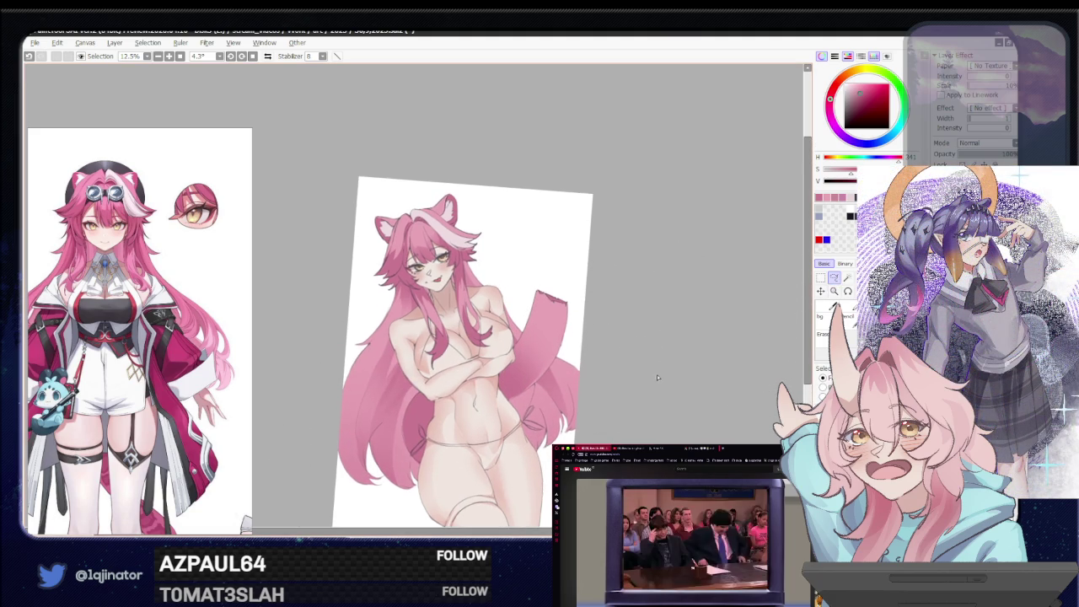
{"action": "scroll", "coordinate": [625, 408], "scroll_direction": "up", "scroll_amount": 1}
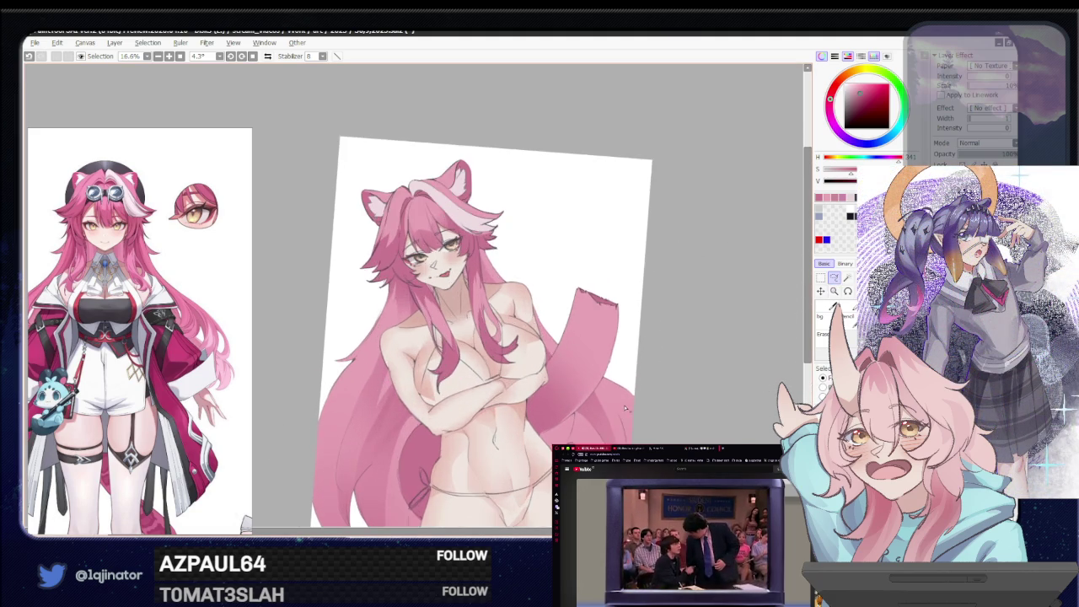
{"action": "scroll", "coordinate": [626, 408], "scroll_direction": "up", "scroll_amount": 1}
{"action": "left_click_drag", "start_coordinate": [625, 408], "coordinate": [511, 430]}
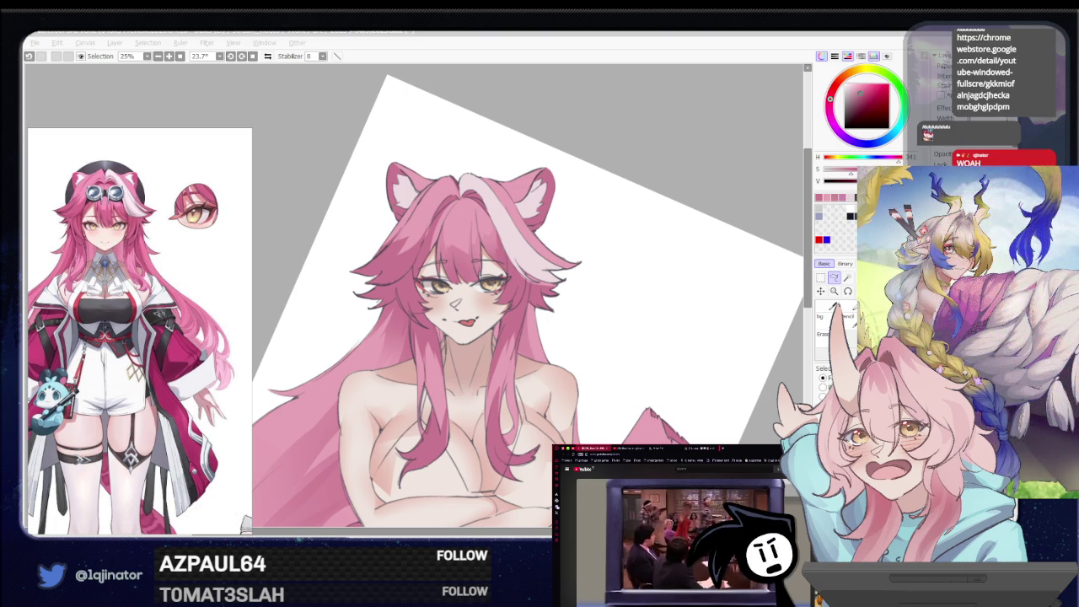
{"action": "left_click", "coordinate": [722, 214]}
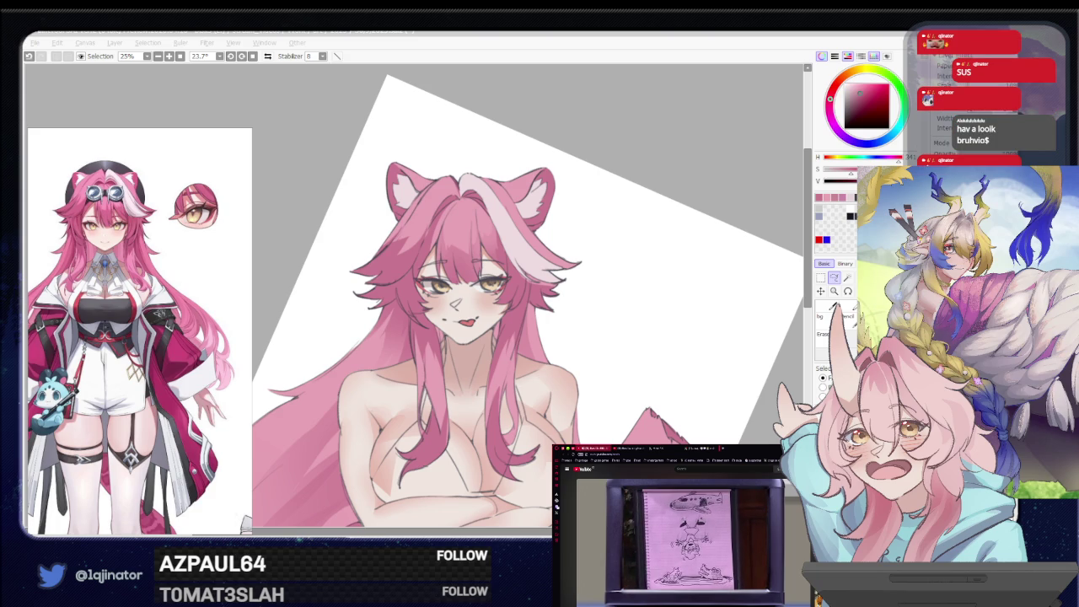
{"action": "left_click", "coordinate": [757, 438]}
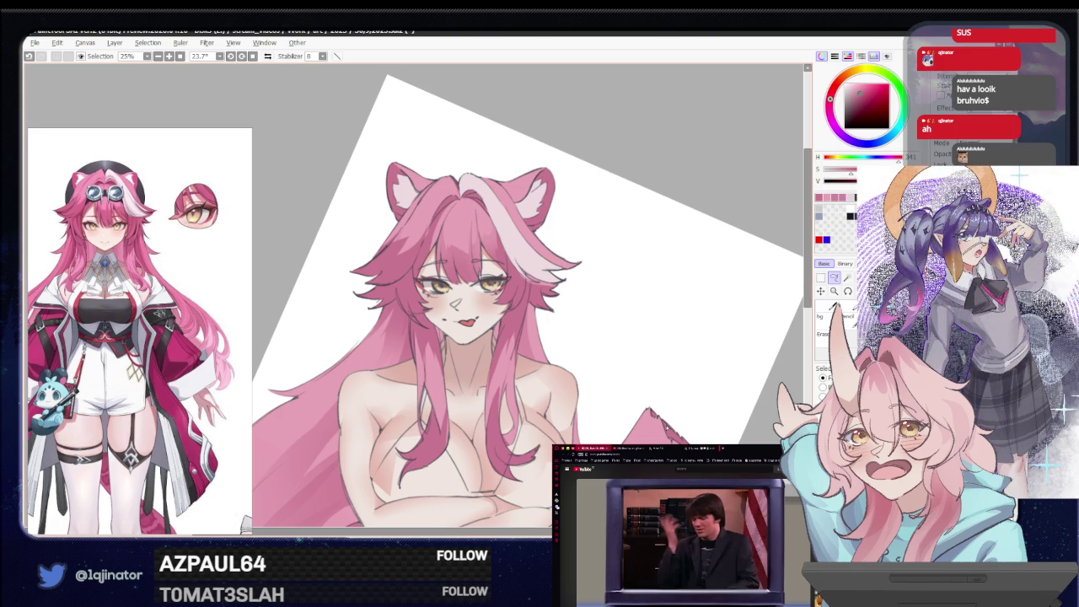
{"action": "scroll", "coordinate": [539, 414], "scroll_direction": "down", "scroll_amount": 1}
{"action": "scroll", "coordinate": [532, 408], "scroll_direction": "down", "scroll_amount": 2}
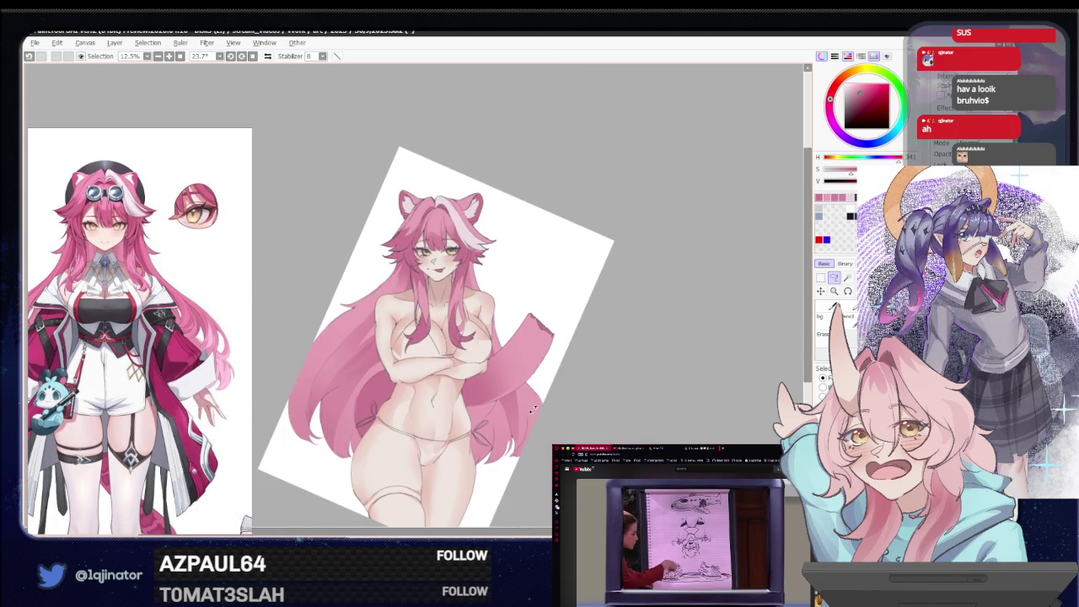
Switch away and back to SAI, then enlarge the canvas from 12.5% to 16.6%
{"action": "left_click_drag", "start_coordinate": [532, 408], "coordinate": [555, 392]}
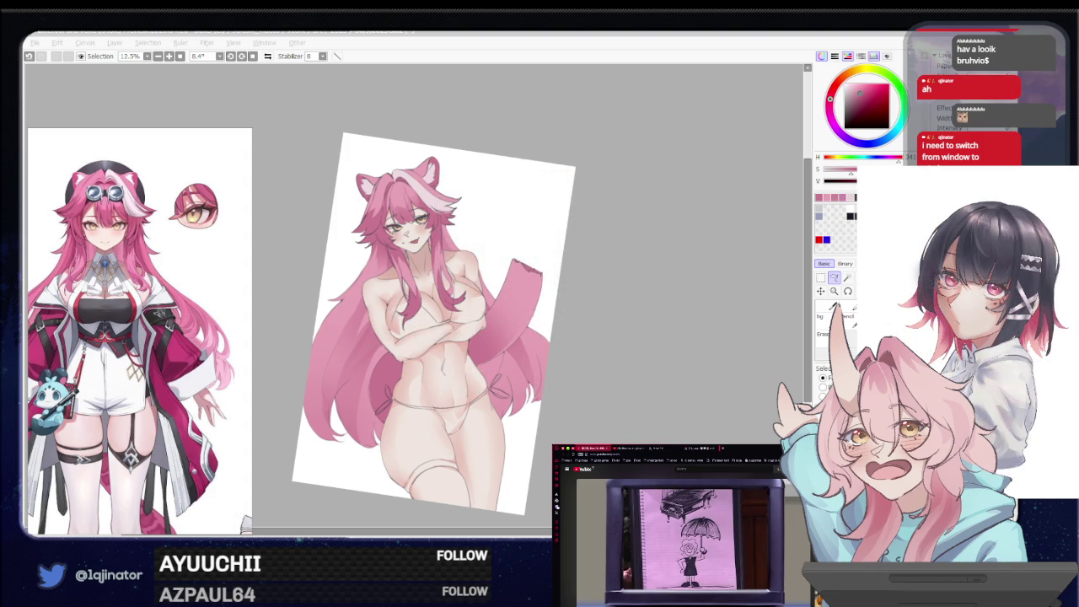
{"action": "left_click", "coordinate": [702, 362]}
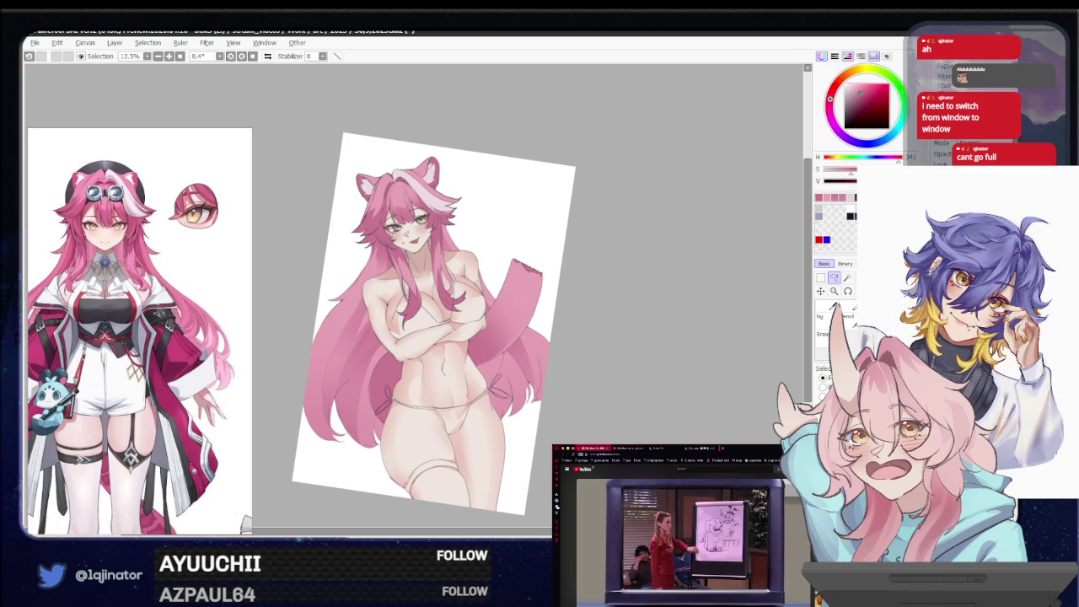
{"action": "key", "text": "alt+Tab"}
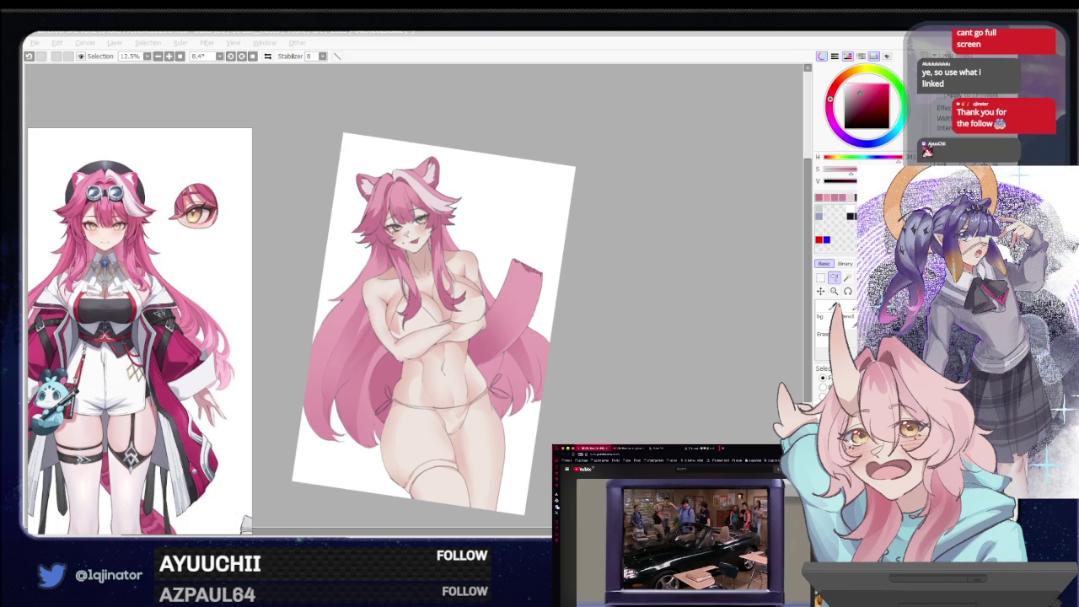
{"action": "left_click", "coordinate": [703, 352]}
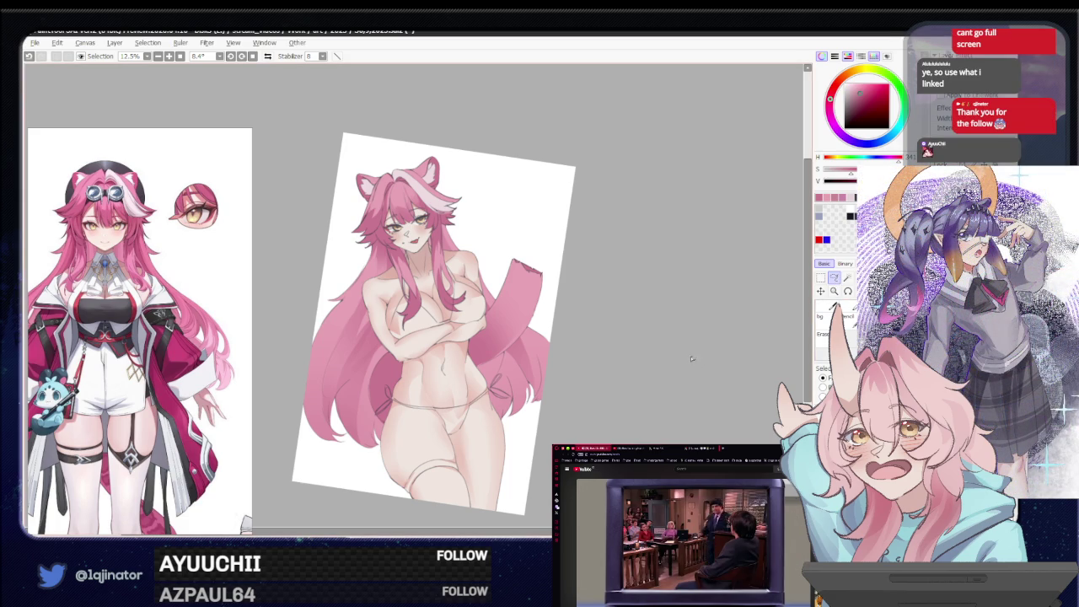
{"action": "key", "text": "ctrl+plus"}
{"action": "key", "text": "ctrl+plus"}
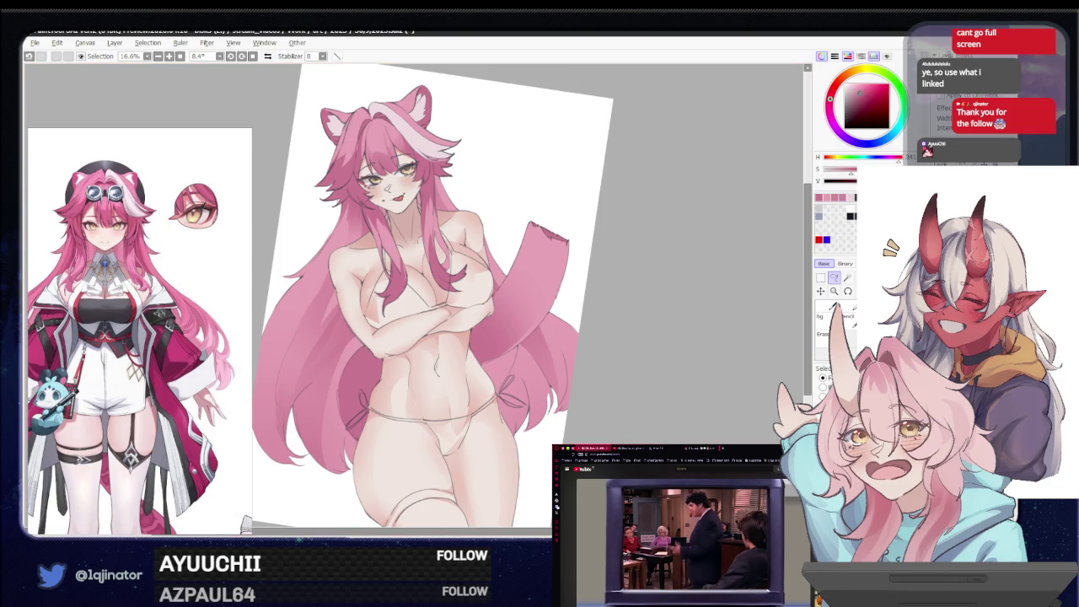
{"action": "key", "text": "ctrl+plus"}
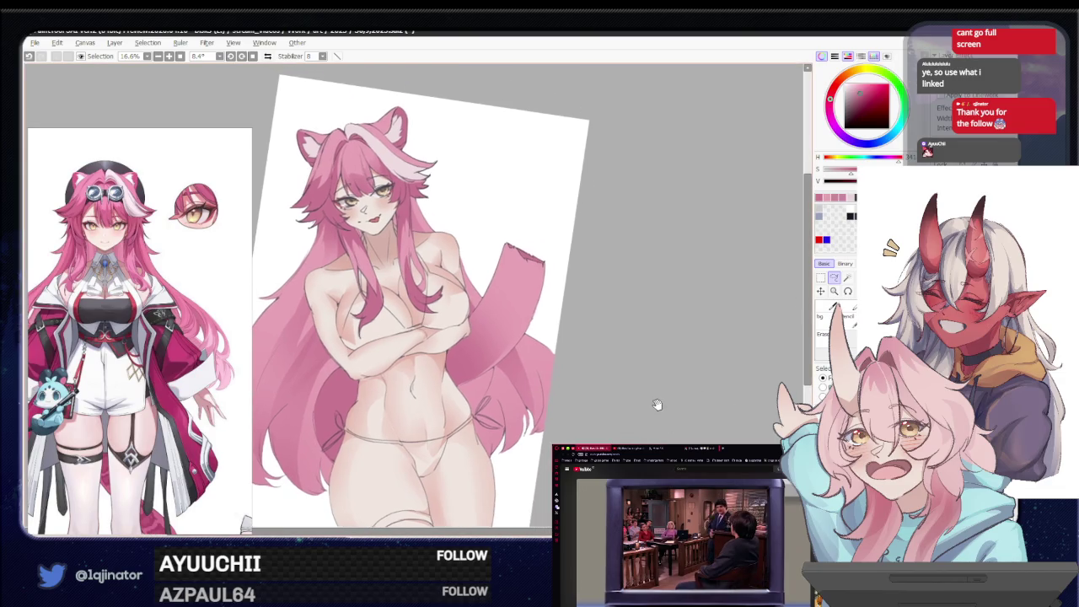
Zoom to 33.3% and try three magenta airbrush shadows on the chest, undoing each
{"action": "key", "text": "ctrl+plus"}
{"action": "key", "text": "ctrl+plus"}
{"action": "left_click_drag", "start_coordinate": [516, 379], "coordinate": [570, 354]}
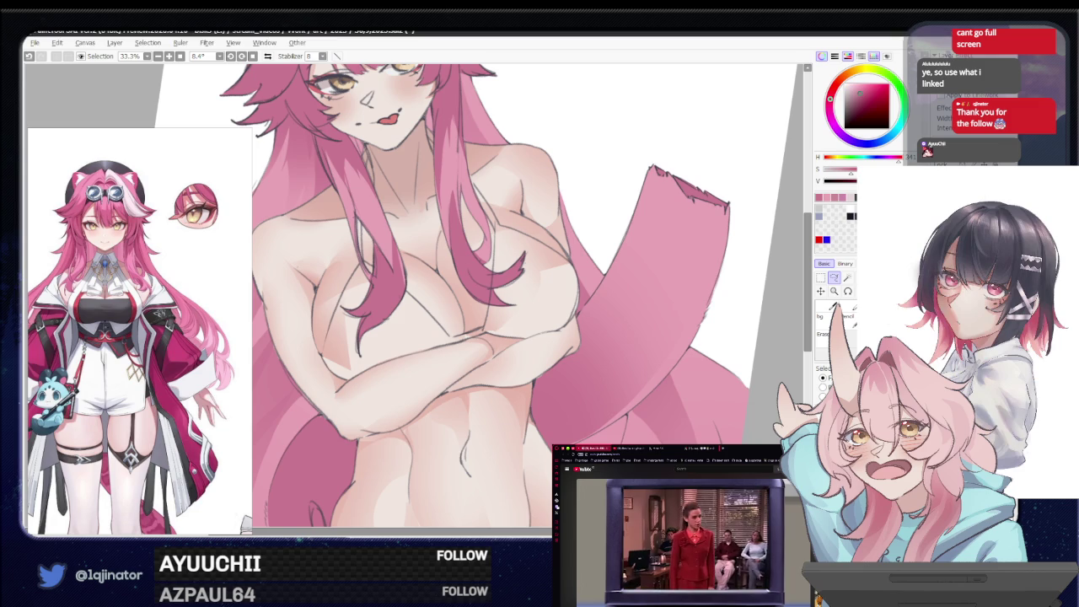
{"action": "left_click_drag", "start_coordinate": [506, 337], "coordinate": [524, 367]}
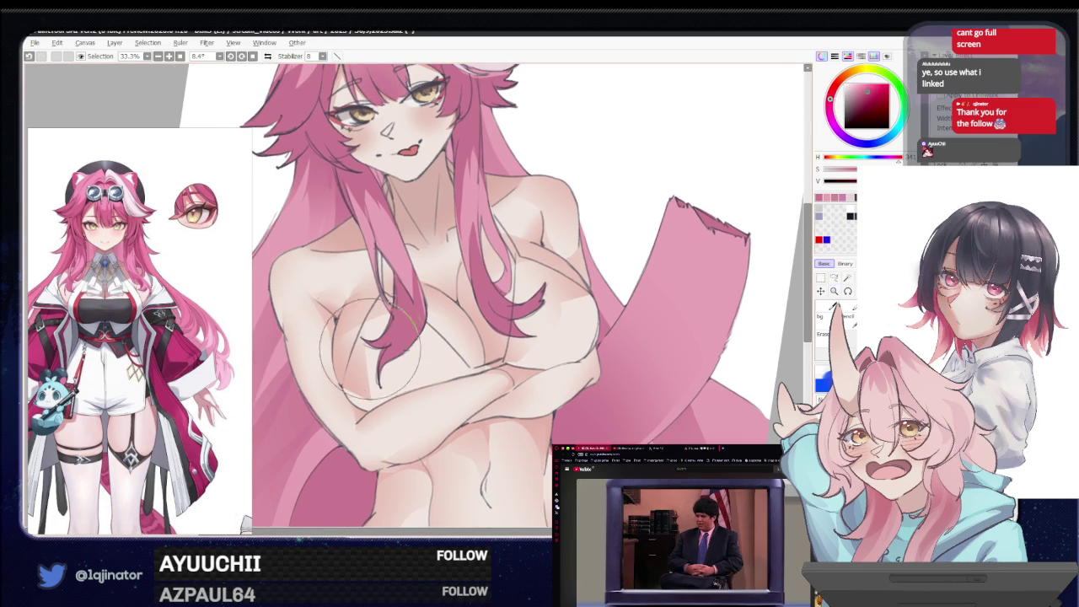
{"action": "left_click_drag", "start_coordinate": [363, 362], "coordinate": [514, 358]}
{"action": "key", "text": "ctrl+z"}
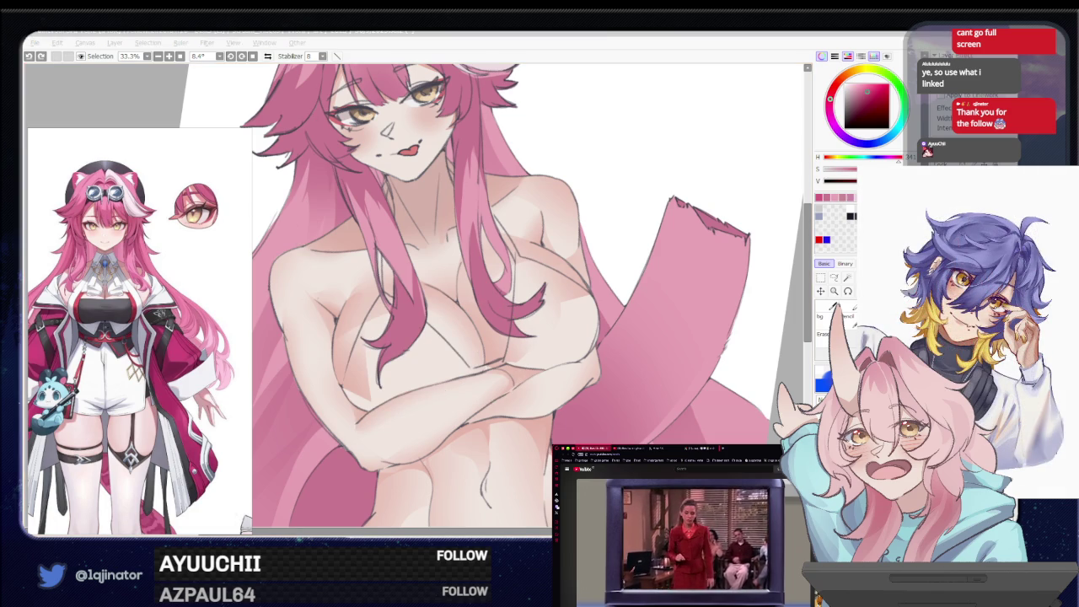
{"action": "left_click_drag", "start_coordinate": [455, 287], "coordinate": [392, 359]}
{"action": "key", "text": "ctrl+z"}
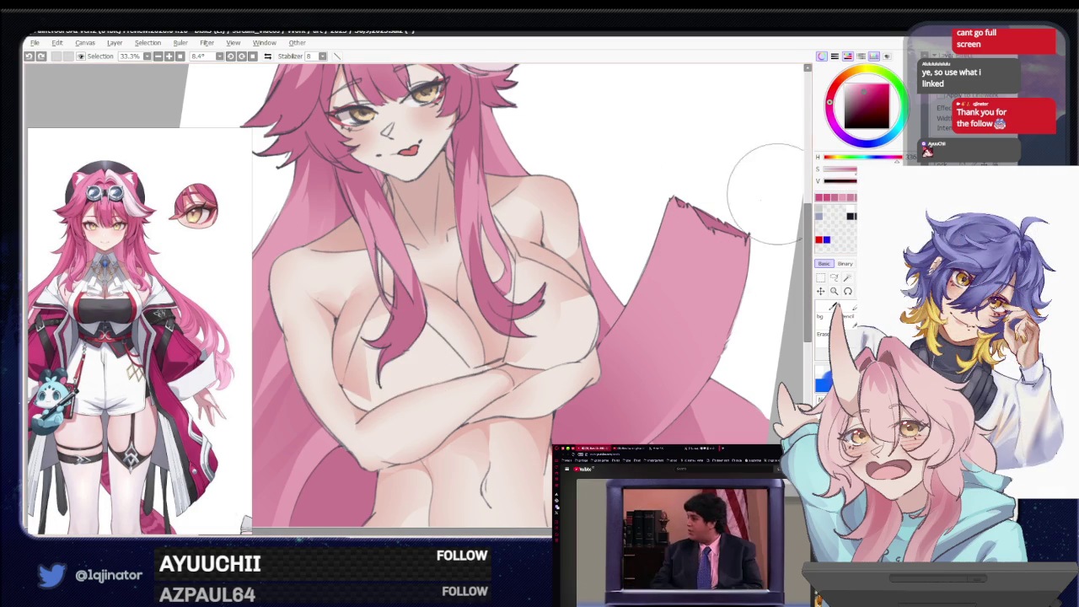
{"action": "left_click_drag", "start_coordinate": [388, 337], "coordinate": [439, 405]}
{"action": "key", "text": "ctrl+z"}
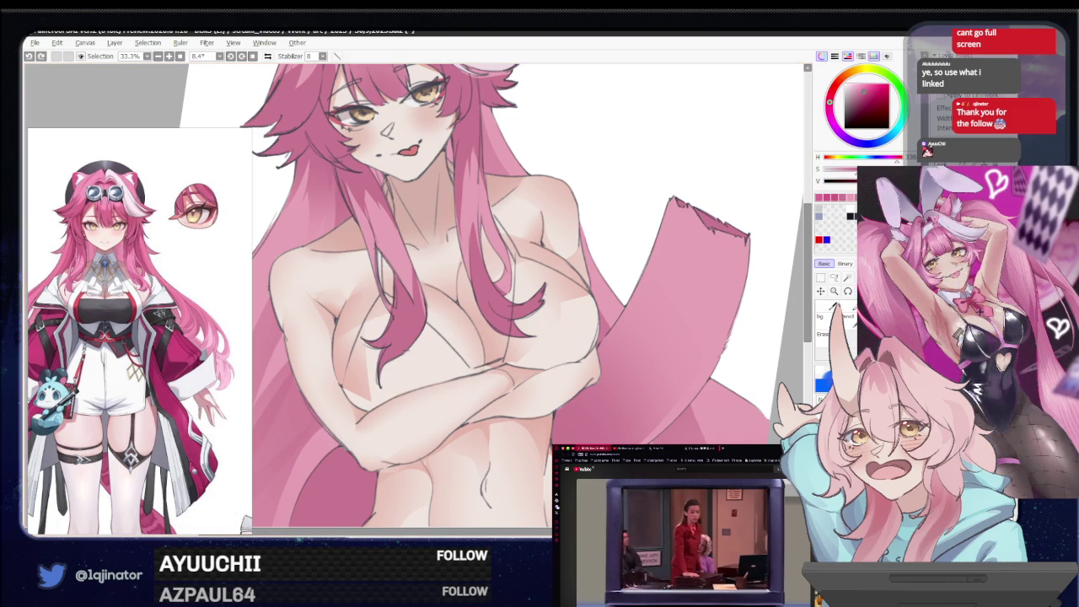
Pick the Lasso tool and zoom and rotate the view onto the chest
{"action": "left_click", "coordinate": [834, 277]}
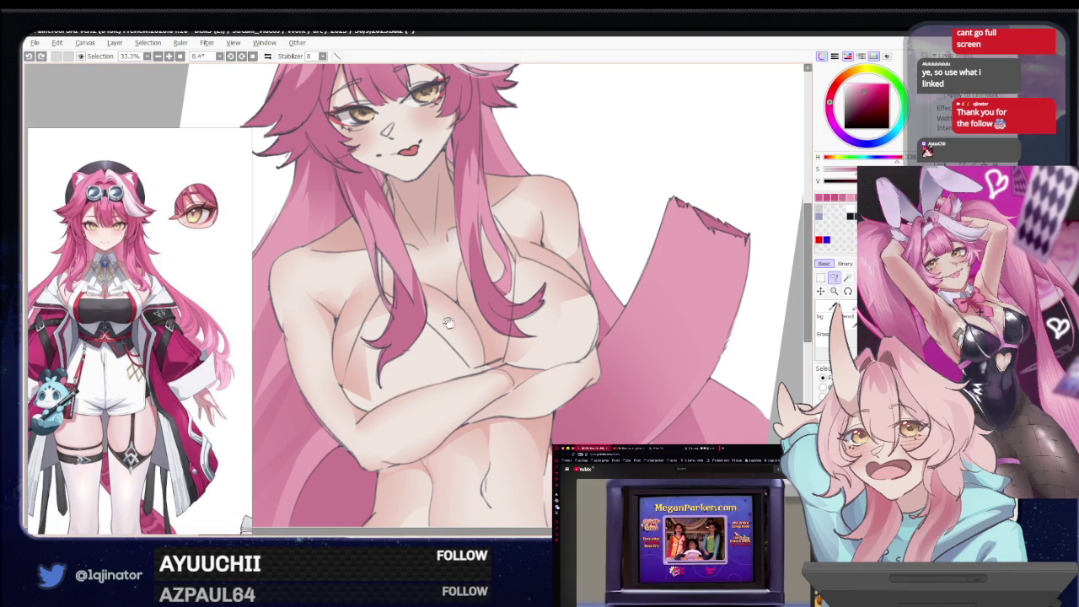
{"action": "left_click_drag", "start_coordinate": [456, 331], "coordinate": [421, 278]}
{"action": "scroll", "coordinate": [408, 253], "scroll_direction": "up", "scroll_amount": 2}
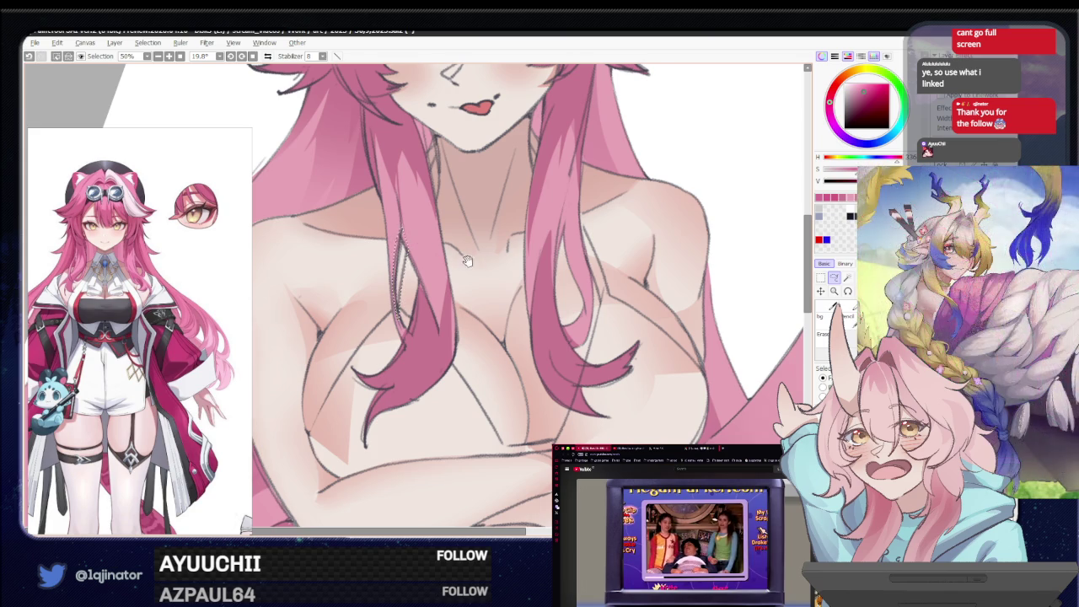
Rotate and center the chest with its hair strands, zooming to 75%
{"action": "scroll", "coordinate": [399, 253], "scroll_direction": "up", "scroll_amount": 3}
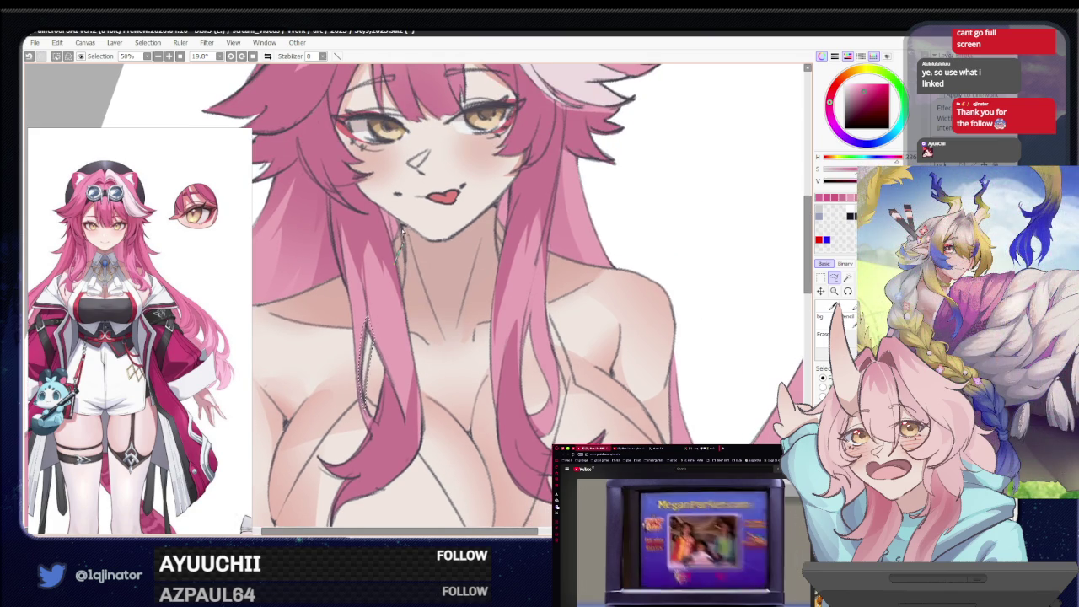
{"action": "left_click_drag", "start_coordinate": [388, 271], "coordinate": [486, 273]}
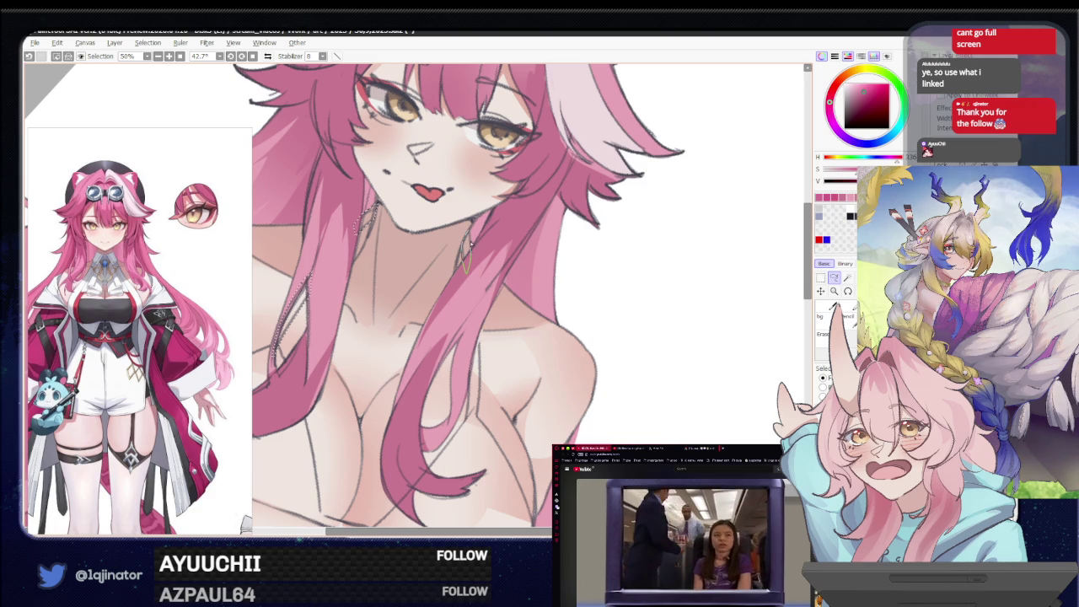
{"action": "left_click_drag", "start_coordinate": [478, 375], "coordinate": [399, 292]}
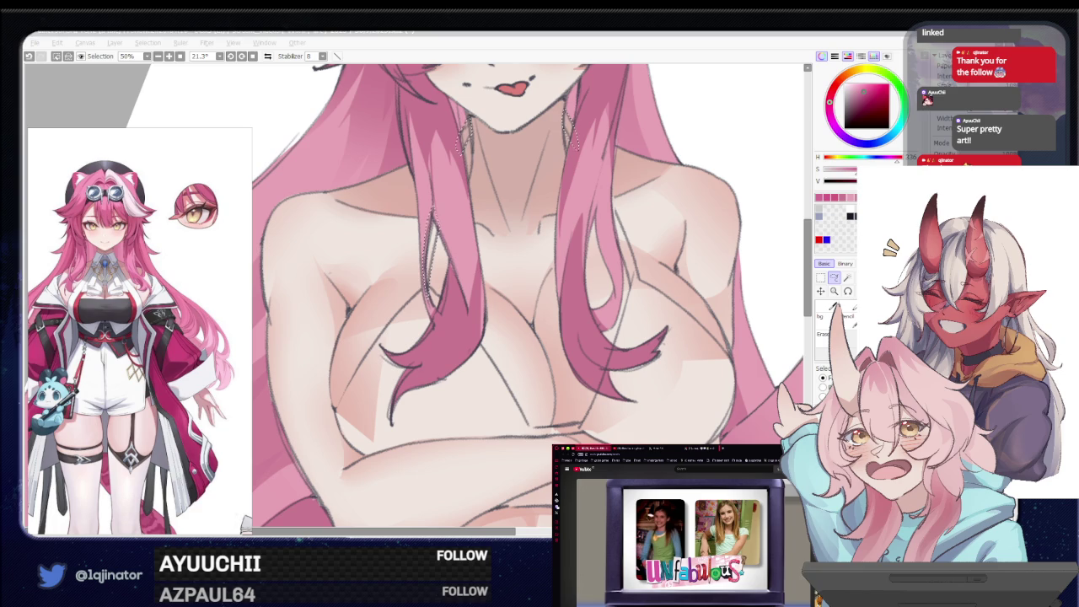
{"action": "scroll", "coordinate": [297, 462], "scroll_direction": "up", "scroll_amount": 1}
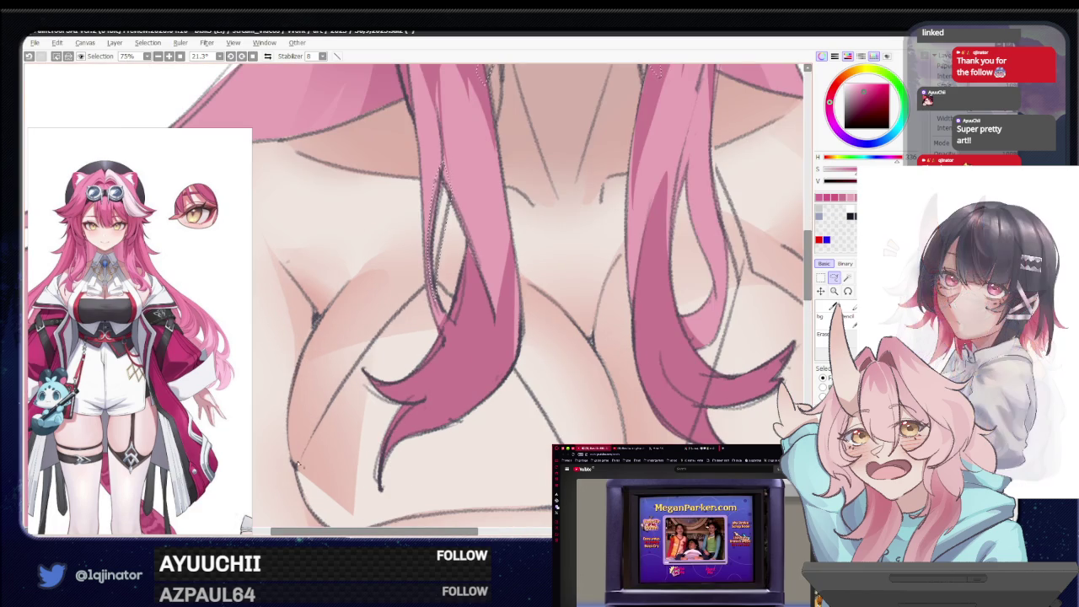
Start the lasso selection around the hair strands and extend it across the chest toward the arm
{"action": "mouse_move", "coordinate": [358, 501]}
{"action": "left_mouse_down"}
{"action": "mouse_move", "coordinate": [297, 465]}
{"action": "mouse_move", "coordinate": [426, 291]}
{"action": "left_mouse_up"}
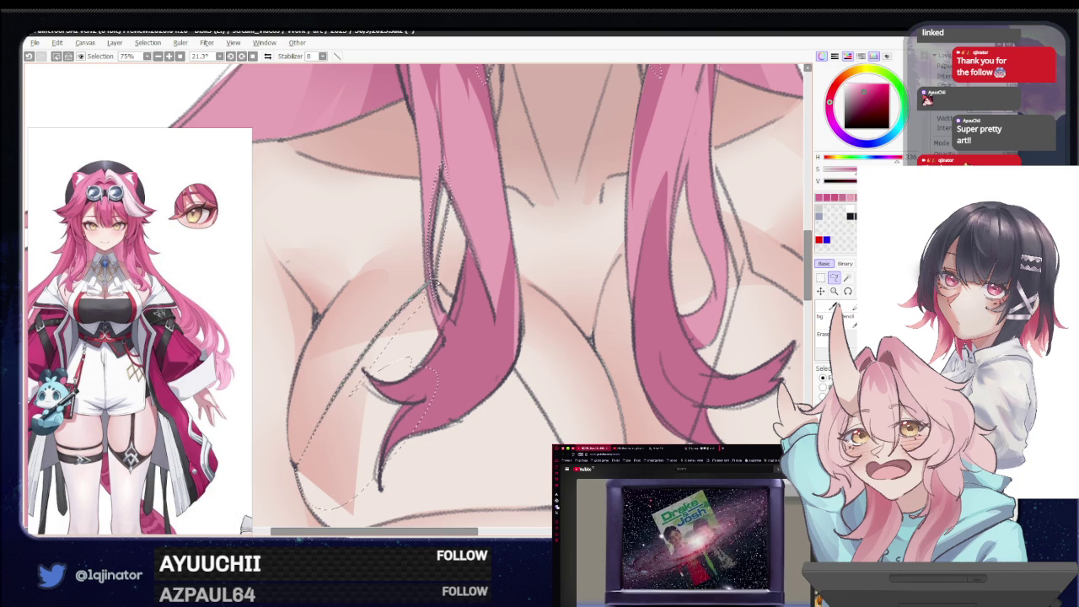
{"action": "scroll", "coordinate": [431, 394], "scroll_direction": "down", "scroll_amount": 2}
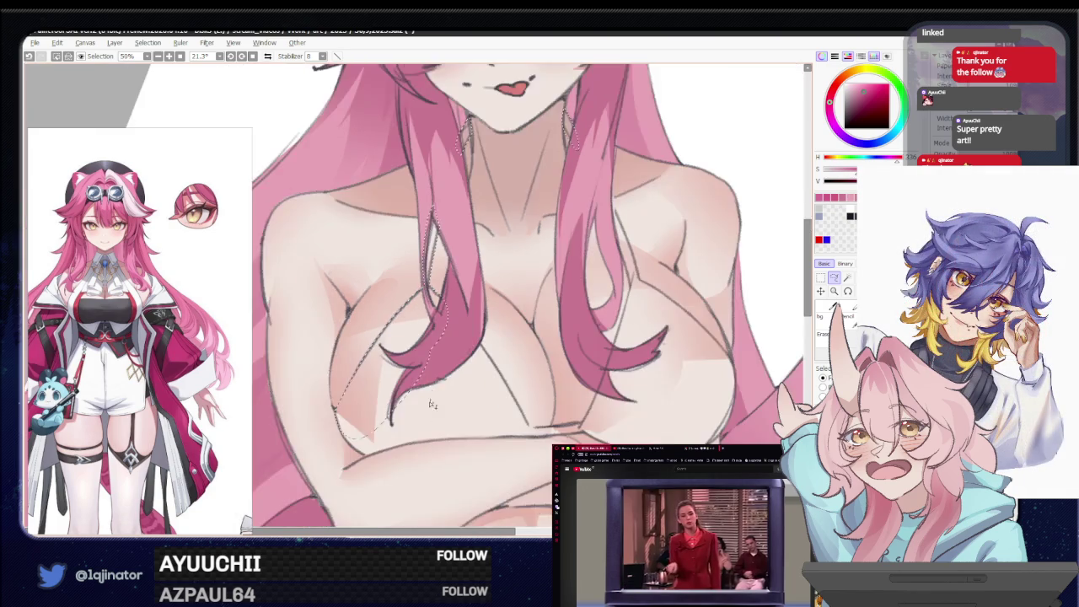
{"action": "mouse_move", "coordinate": [431, 394]}
{"action": "left_mouse_down"}
{"action": "mouse_move", "coordinate": [470, 369]}
{"action": "mouse_move", "coordinate": [377, 323]}
{"action": "mouse_move", "coordinate": [473, 367]}
{"action": "left_mouse_up"}
{"action": "scroll", "coordinate": [469, 369], "scroll_direction": "up", "scroll_amount": 2}
{"action": "left_click_drag", "start_coordinate": [510, 328], "coordinate": [488, 358]}
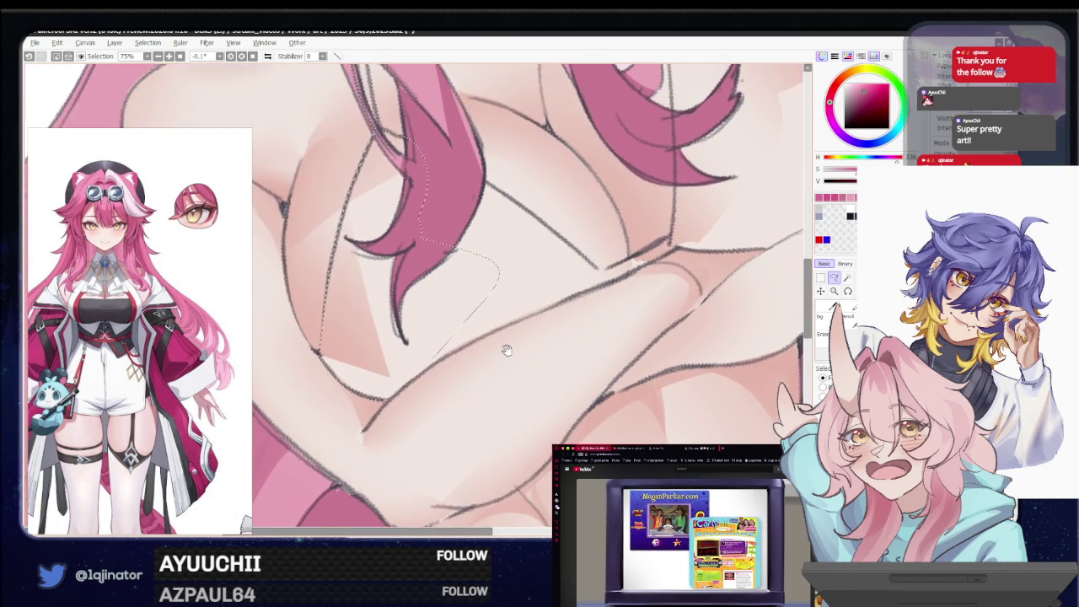
{"action": "scroll", "coordinate": [283, 93], "scroll_direction": "down", "scroll_amount": 3}
{"action": "scroll", "coordinate": [456, 337], "scroll_direction": "up", "scroll_amount": 1}
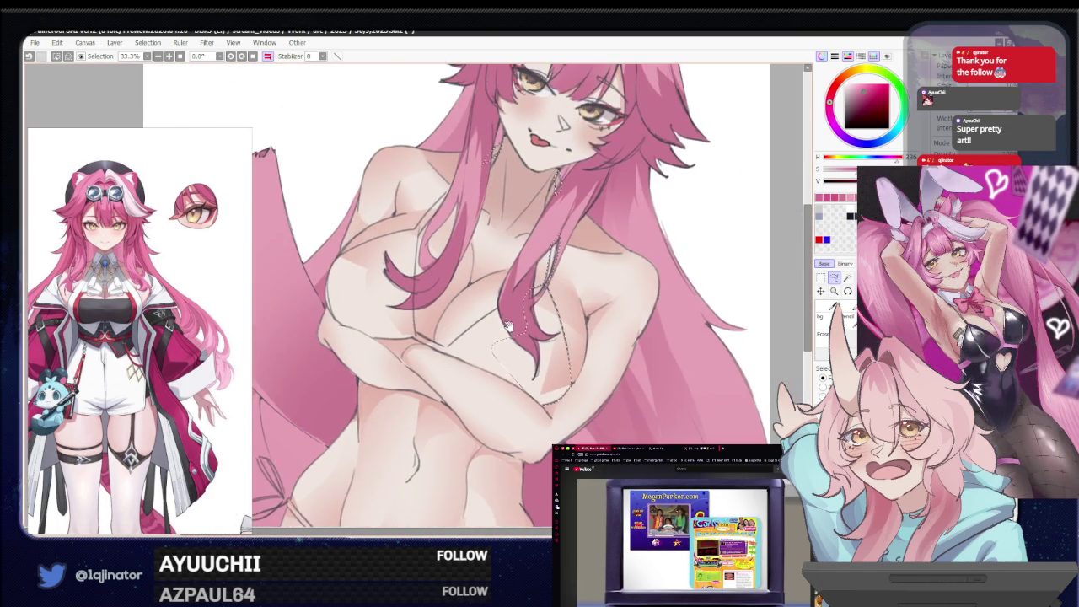
{"action": "left_click_drag", "start_coordinate": [436, 359], "coordinate": [453, 341]}
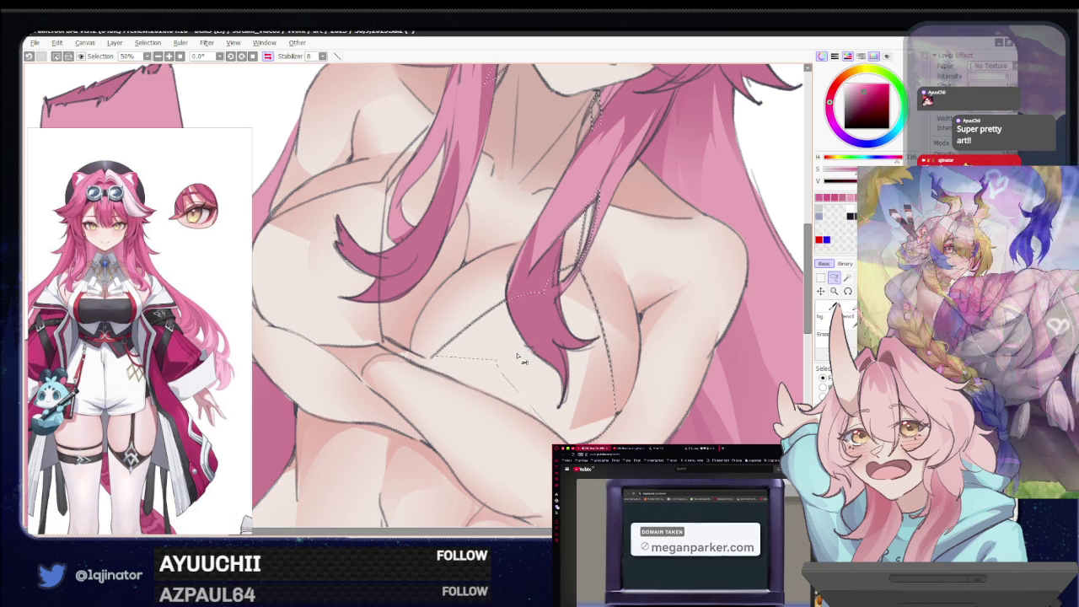
{"action": "left_click_drag", "start_coordinate": [532, 356], "coordinate": [469, 352]}
{"action": "scroll", "coordinate": [447, 367], "scroll_direction": "up", "scroll_amount": 2}
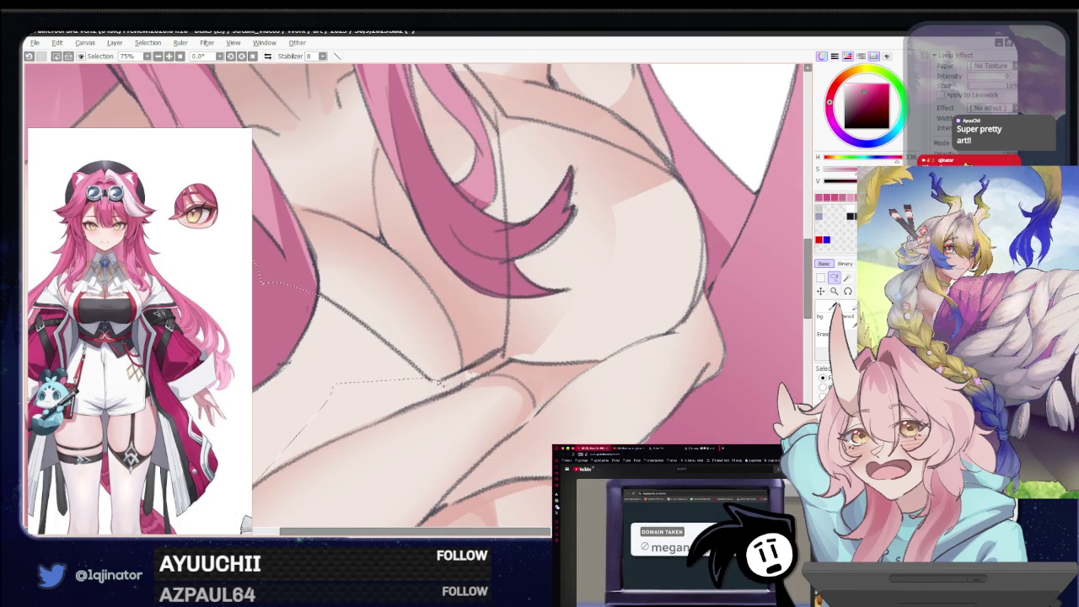
{"action": "left_click_drag", "start_coordinate": [514, 344], "coordinate": [520, 357]}
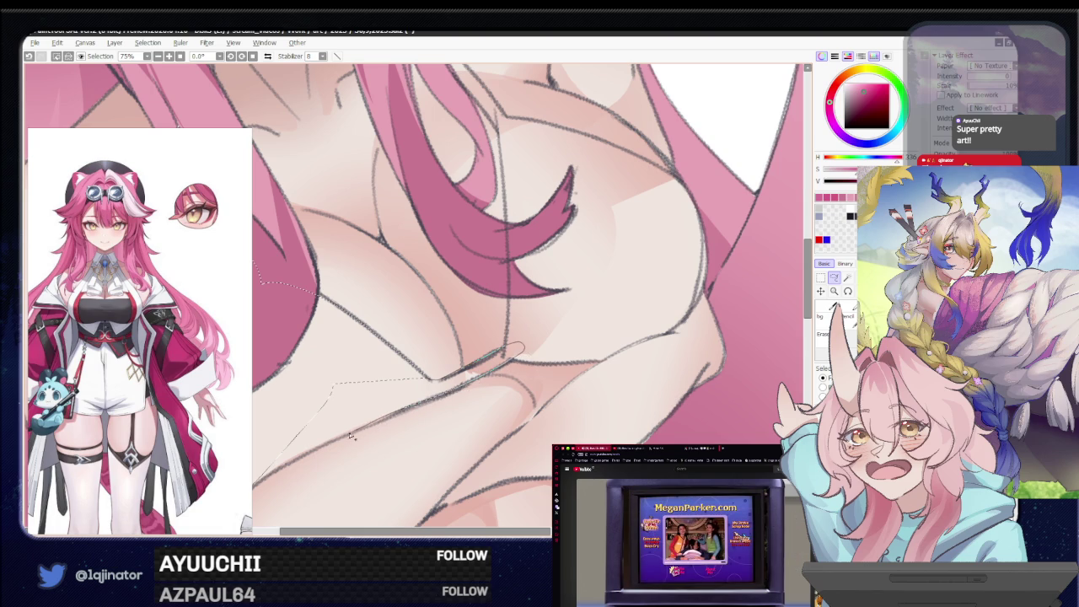
Close the lasso selection along the breast curve, then reset the canvas view to upright
{"action": "scroll", "coordinate": [519, 337], "scroll_direction": "up", "scroll_amount": 2}
{"action": "left_click_drag", "start_coordinate": [519, 337], "coordinate": [532, 332]}
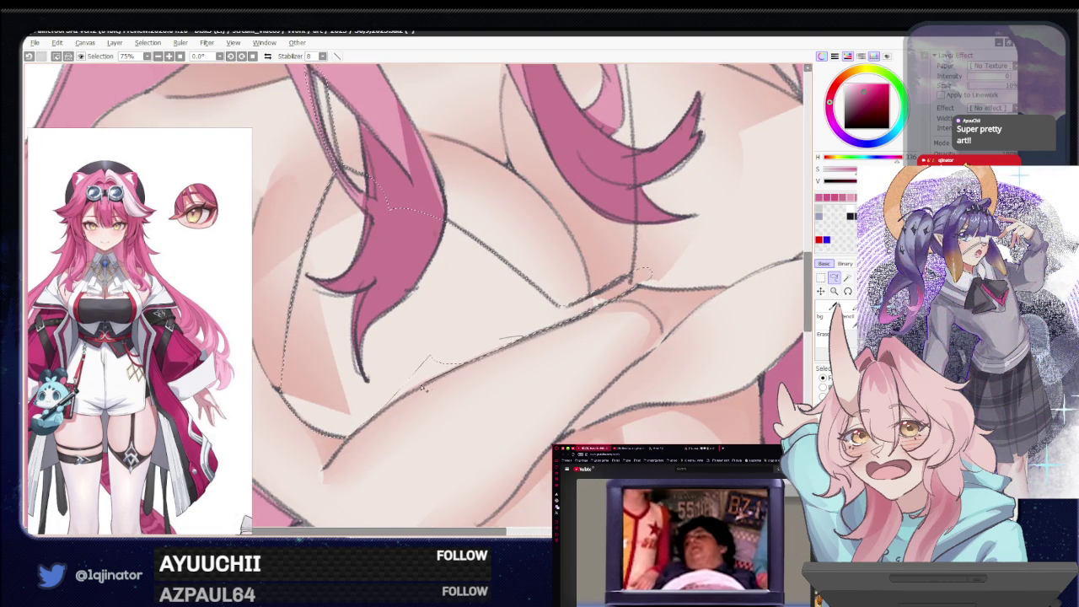
{"action": "scroll", "coordinate": [413, 396], "scroll_direction": "up", "scroll_amount": 2}
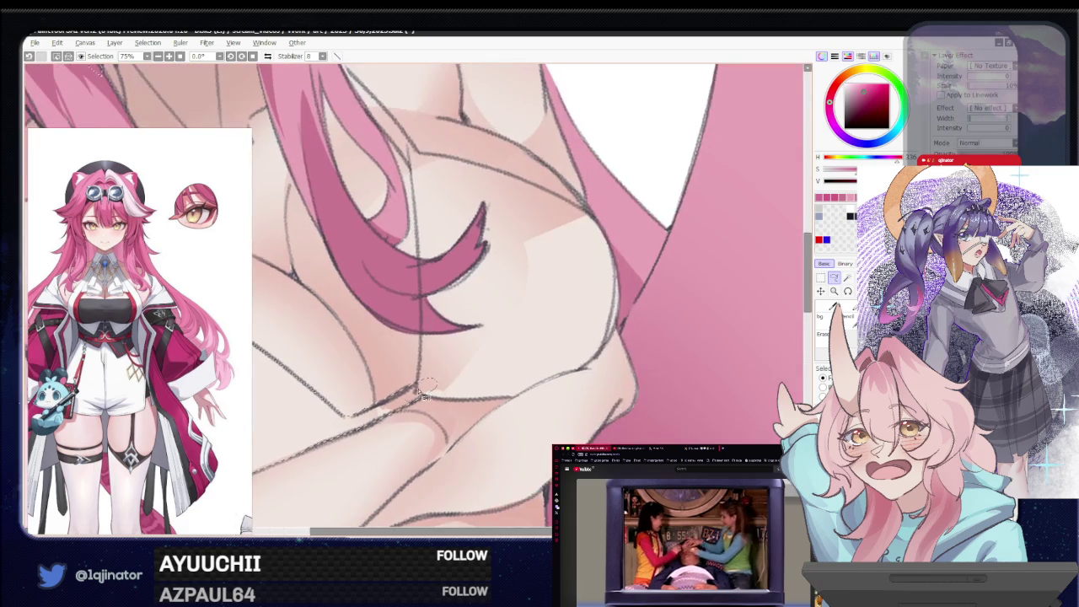
{"action": "scroll", "coordinate": [497, 377], "scroll_direction": "down", "scroll_amount": 3}
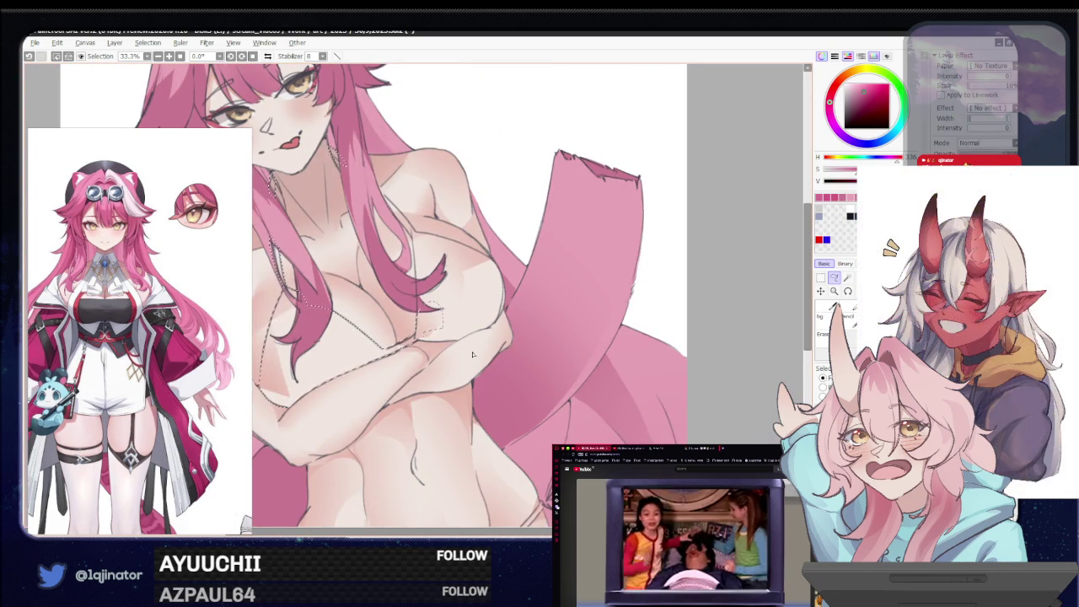
{"action": "scroll", "coordinate": [476, 353], "scroll_direction": "up", "scroll_amount": 1}
{"action": "scroll", "coordinate": [506, 338], "scroll_direction": "up", "scroll_amount": 1}
{"action": "scroll", "coordinate": [549, 317], "scroll_direction": "up", "scroll_amount": 1}
{"action": "left_click_drag", "start_coordinate": [549, 317], "coordinate": [368, 319]}
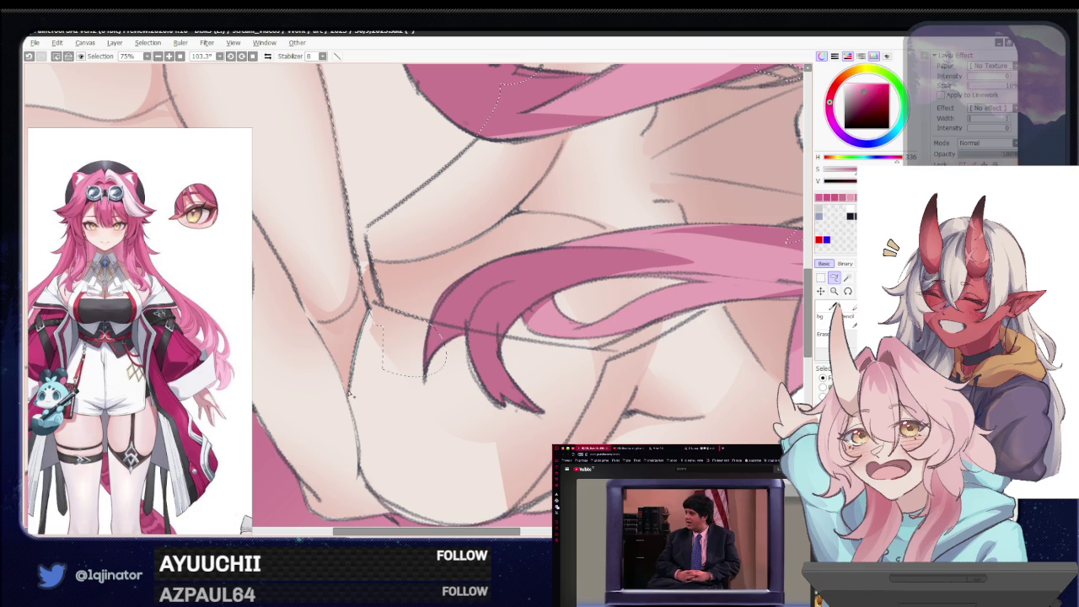
{"action": "mouse_move", "coordinate": [454, 380]}
{"action": "left_mouse_down"}
{"action": "mouse_move", "coordinate": [359, 446]}
{"action": "mouse_move", "coordinate": [424, 362]}
{"action": "mouse_move", "coordinate": [350, 474]}
{"action": "mouse_move", "coordinate": [372, 338]}
{"action": "left_mouse_up"}
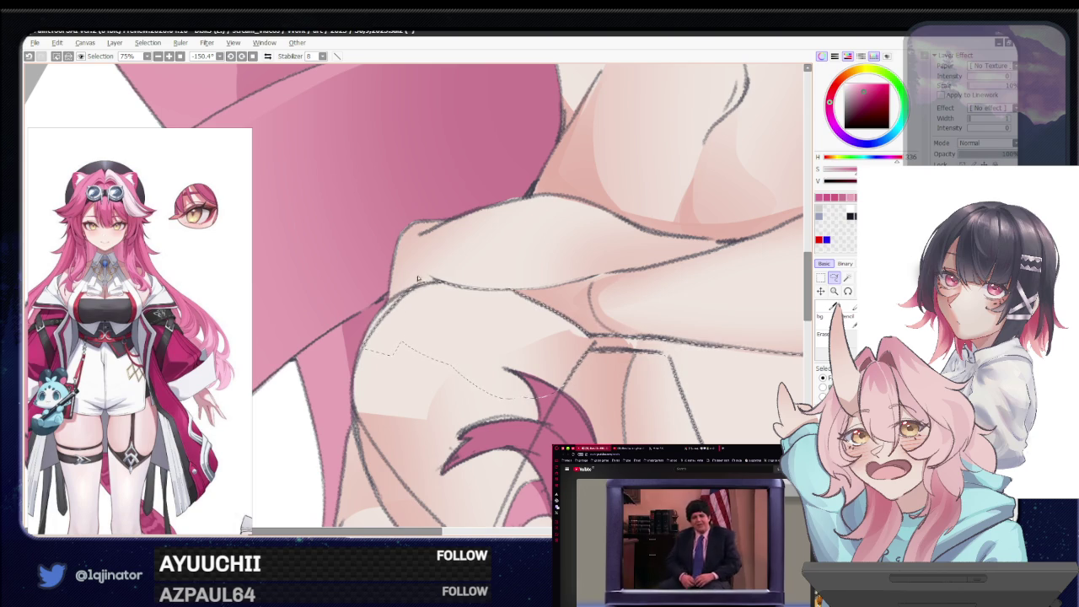
{"action": "scroll", "coordinate": [531, 295], "scroll_direction": "down", "scroll_amount": 2}
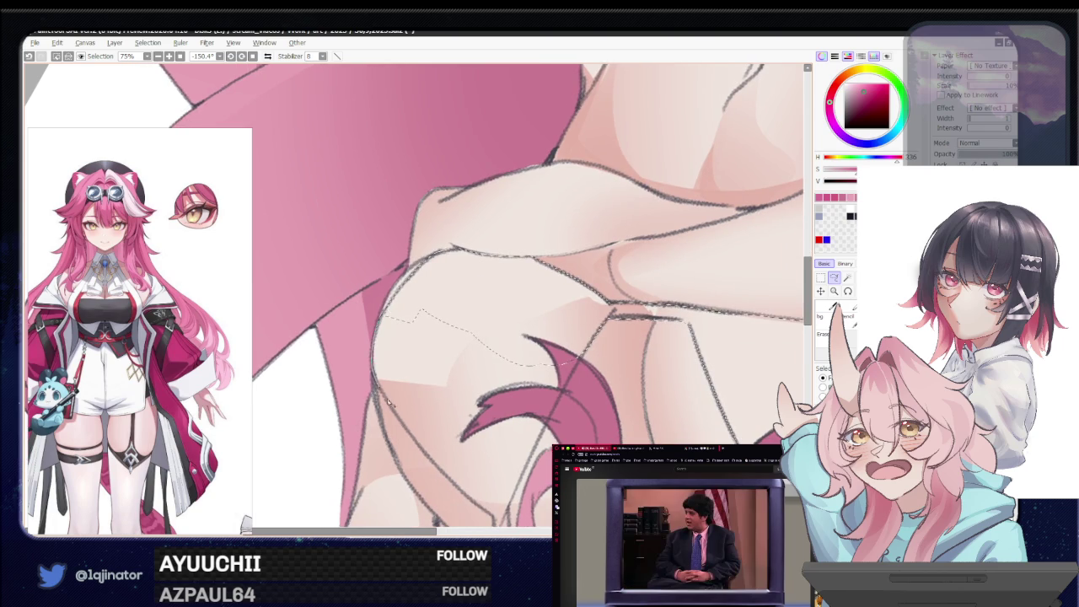
{"action": "left_click_drag", "start_coordinate": [377, 327], "coordinate": [428, 269]}
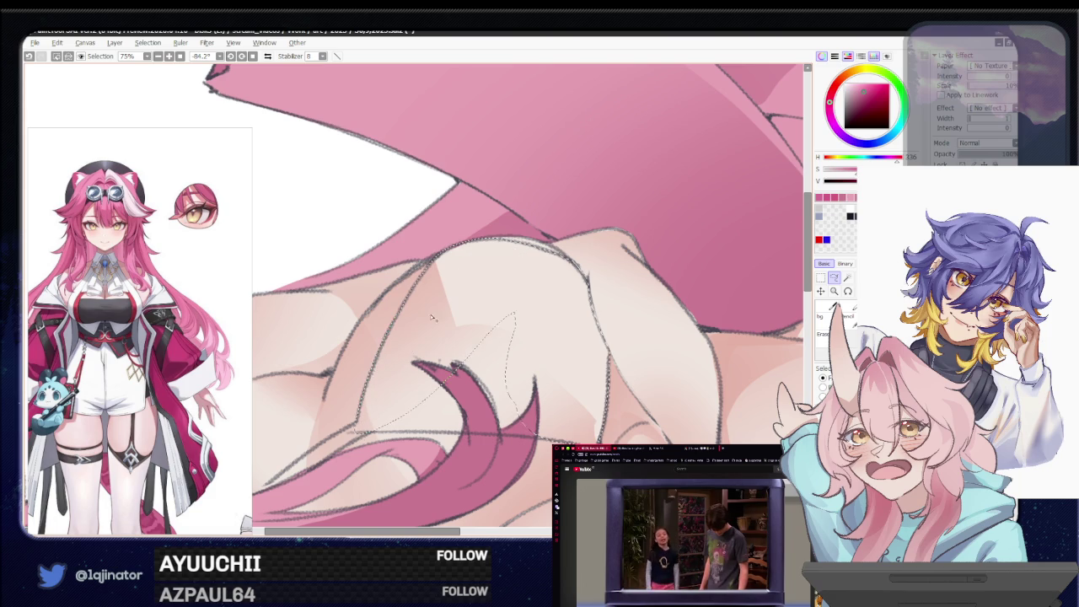
{"action": "key", "text": "Home"}
{"action": "left_click_drag", "start_coordinate": [310, 98], "coordinate": [378, 251]}
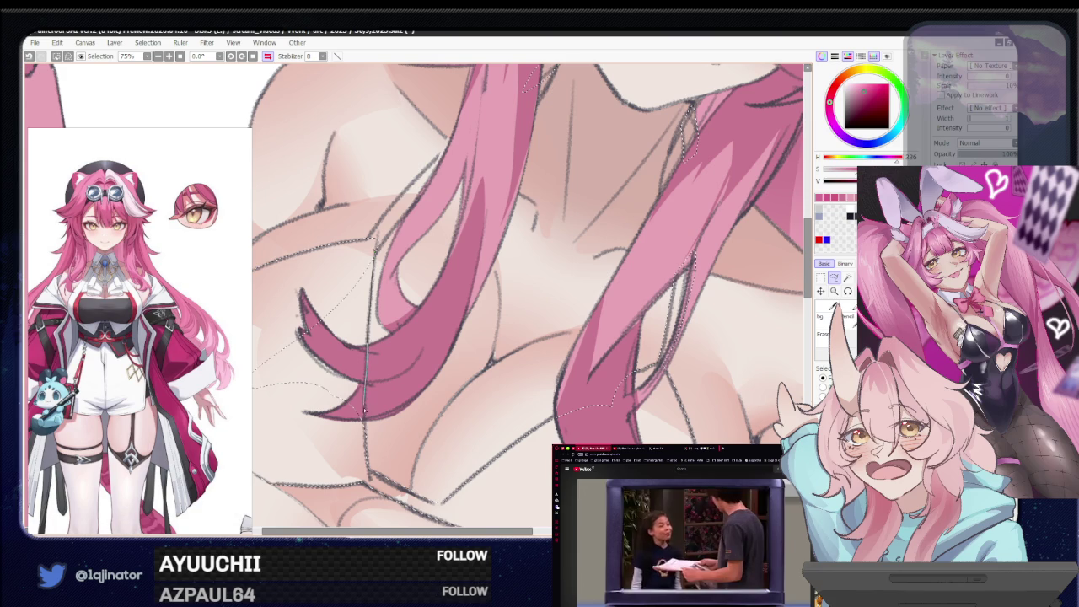
{"action": "scroll", "coordinate": [367, 396], "scroll_direction": "up", "scroll_amount": 2}
{"action": "scroll", "coordinate": [371, 352], "scroll_direction": "up", "scroll_amount": 2}
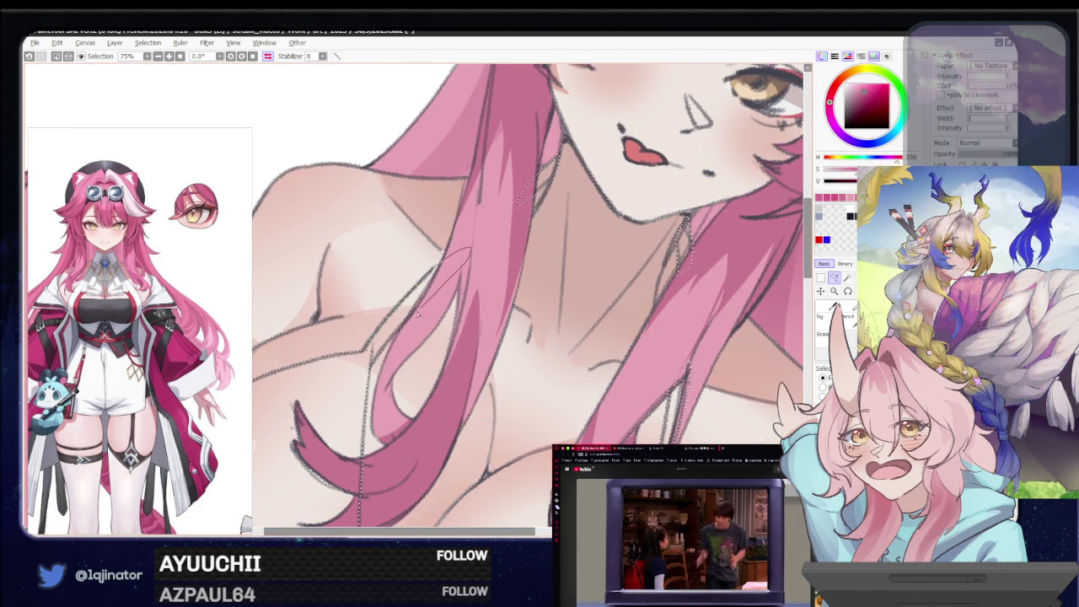
{"action": "scroll", "coordinate": [403, 328], "scroll_direction": "down", "scroll_amount": 3}
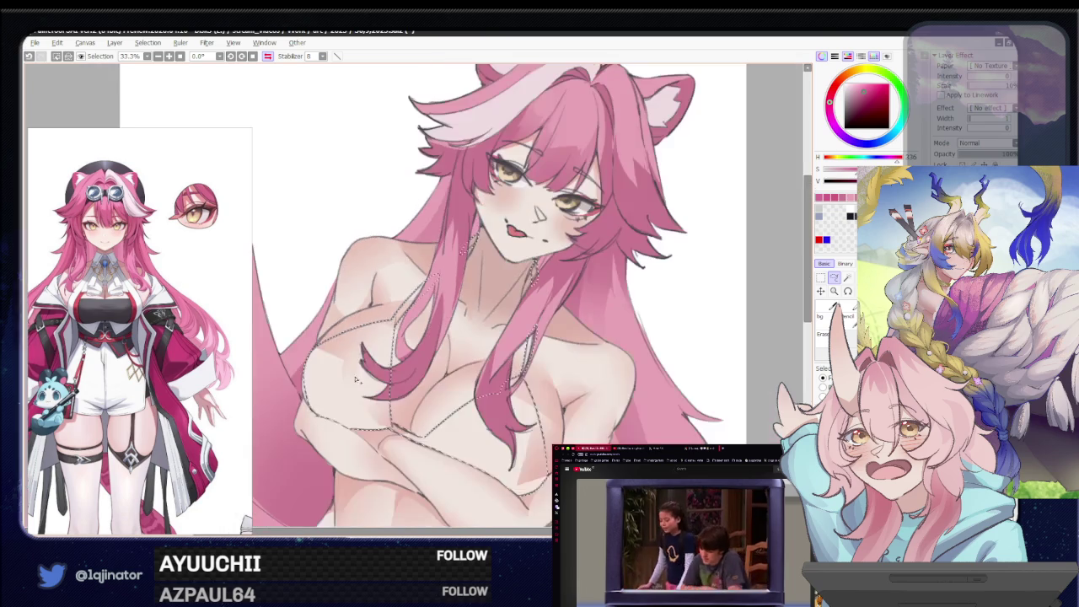
{"action": "left_click", "coordinate": [376, 451]}
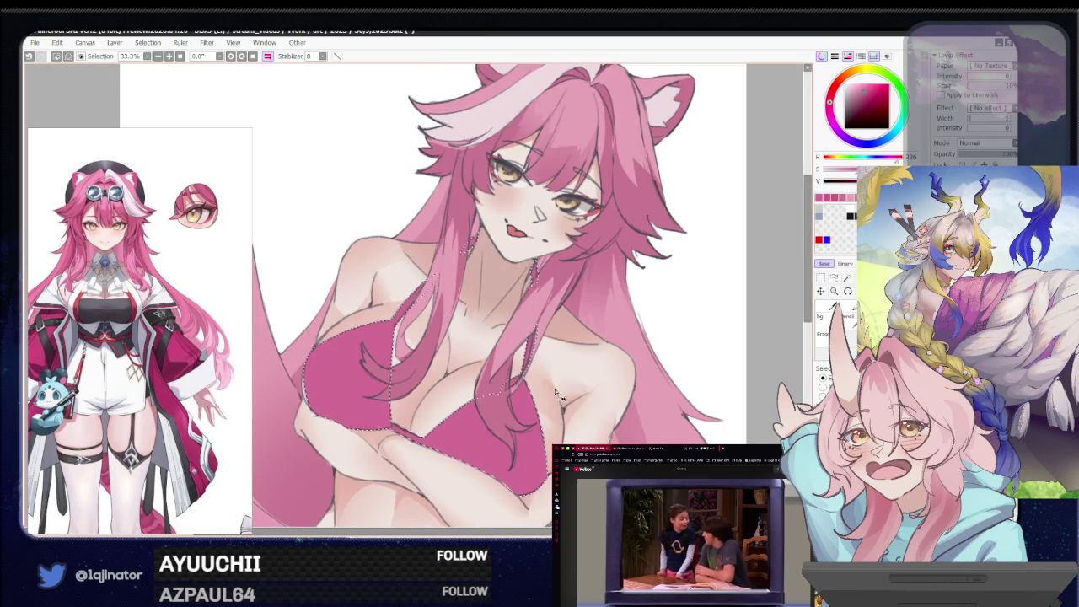
{"action": "key", "text": "ctrl+z"}
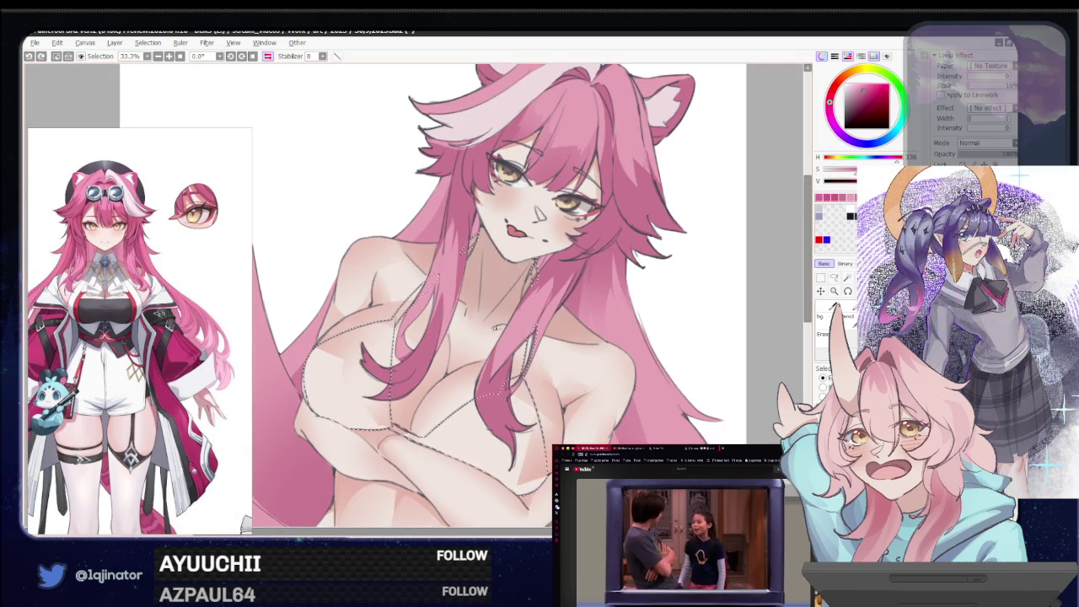
{"action": "left_click", "coordinate": [379, 425]}
{"action": "scroll", "coordinate": [636, 364], "scroll_direction": "down", "scroll_amount": 1}
{"action": "scroll", "coordinate": [636, 364], "scroll_direction": "right", "scroll_amount": 1}
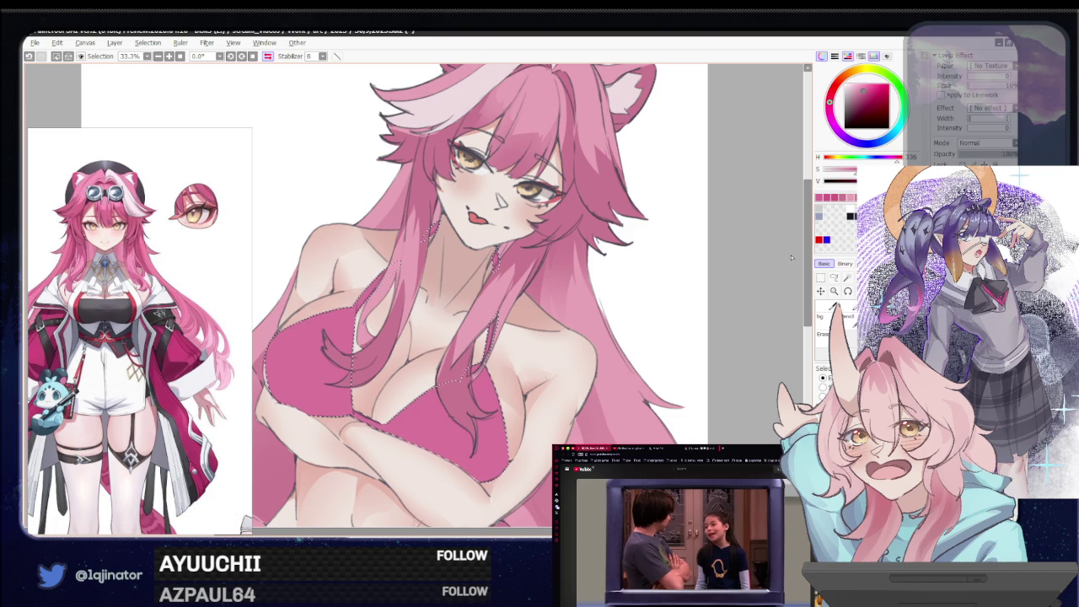
{"action": "left_click", "coordinate": [834, 277]}
{"action": "key", "text": "Delete"}
{"action": "scroll", "coordinate": [503, 423], "scroll_direction": "down", "scroll_amount": 1}
{"action": "scroll", "coordinate": [502, 423], "scroll_direction": "down", "scroll_amount": 1}
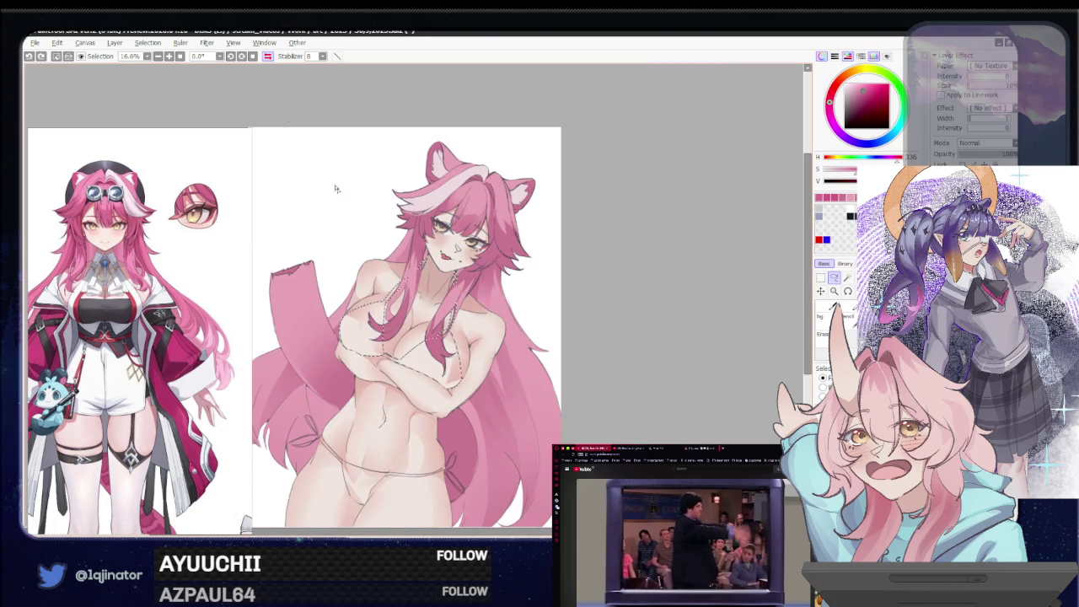
Frame the waist and side tie, tilting the canvas view about 24 degrees
{"action": "left_click_drag", "start_coordinate": [520, 406], "coordinate": [487, 334]}
{"action": "scroll", "coordinate": [487, 335], "scroll_direction": "up", "scroll_amount": 1}
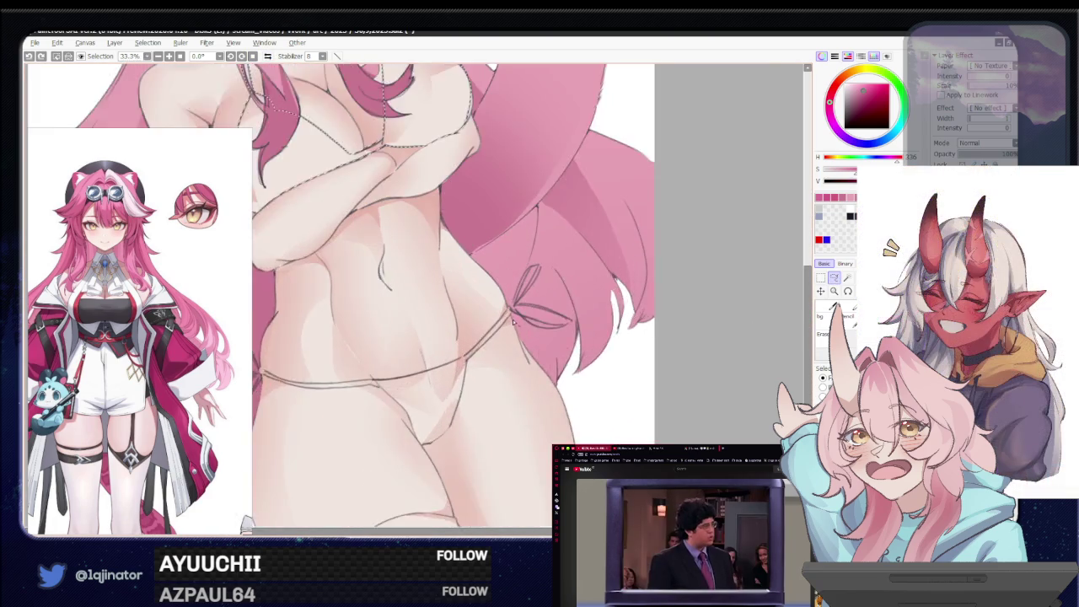
{"action": "scroll", "coordinate": [488, 335], "scroll_direction": "up", "scroll_amount": 1}
{"action": "scroll", "coordinate": [540, 338], "scroll_direction": "down", "scroll_amount": 1}
{"action": "scroll", "coordinate": [540, 338], "scroll_direction": "down", "scroll_amount": 1}
{"action": "scroll", "coordinate": [470, 361], "scroll_direction": "down", "scroll_amount": 1}
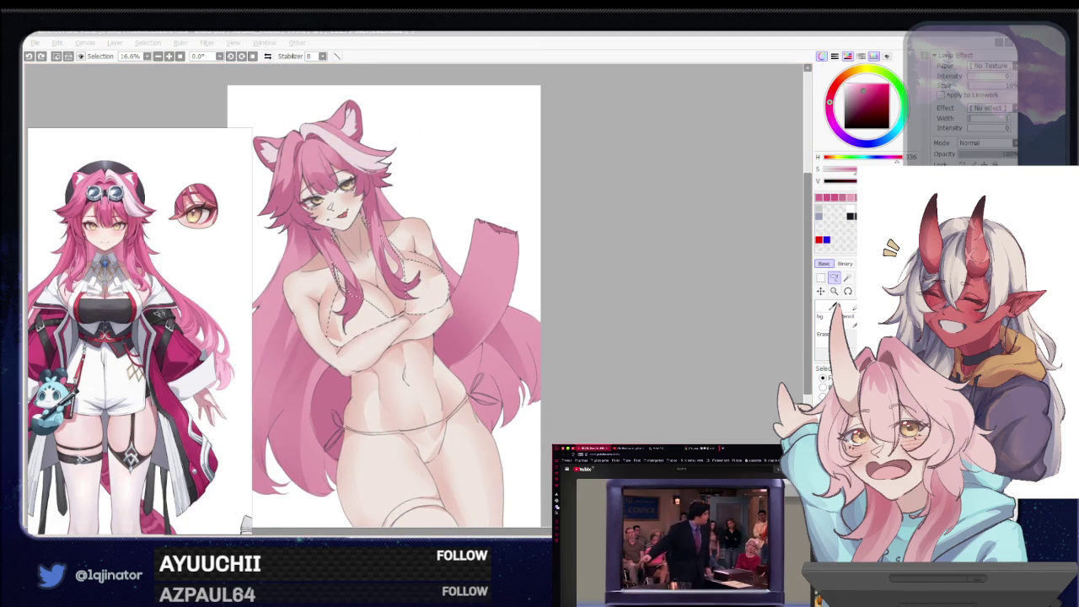
{"action": "left_click_drag", "start_coordinate": [530, 399], "coordinate": [503, 377]}
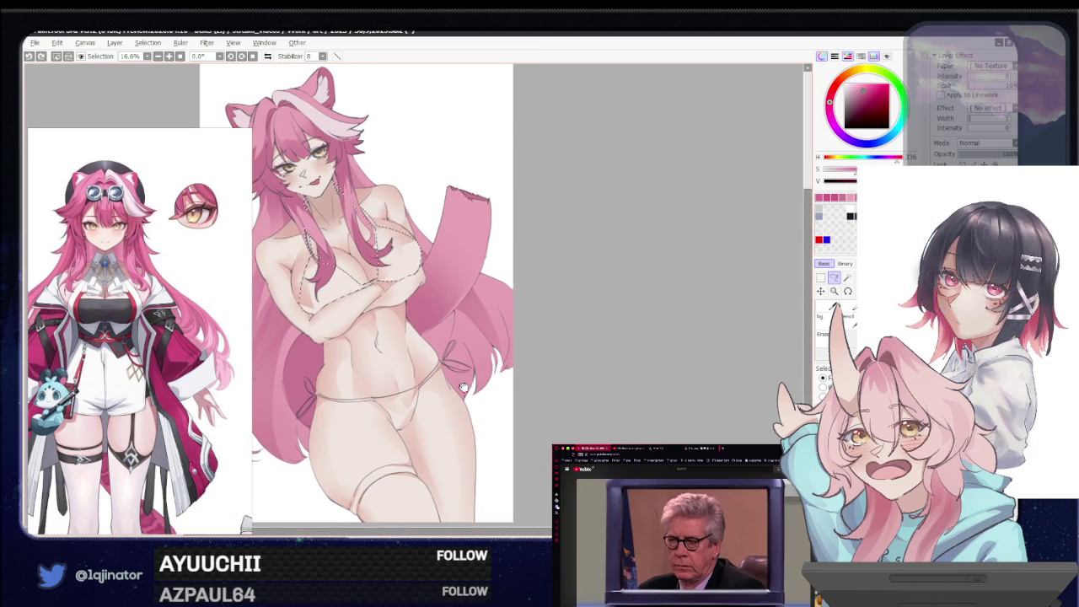
{"action": "scroll", "coordinate": [483, 398], "scroll_direction": "up", "scroll_amount": 2}
{"action": "scroll", "coordinate": [506, 362], "scroll_direction": "up", "scroll_amount": 1}
{"action": "scroll", "coordinate": [529, 332], "scroll_direction": "up", "scroll_amount": 1}
{"action": "left_click_drag", "start_coordinate": [529, 333], "coordinate": [538, 306]}
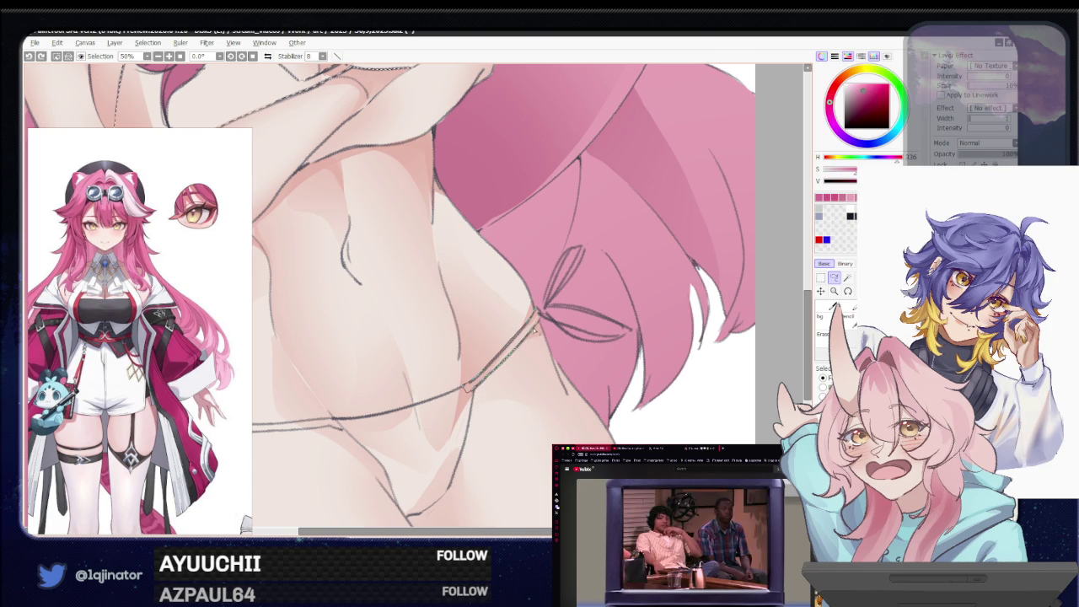
{"action": "scroll", "coordinate": [543, 305], "scroll_direction": "down", "scroll_amount": 2}
{"action": "scroll", "coordinate": [509, 351], "scroll_direction": "up", "scroll_amount": 2}
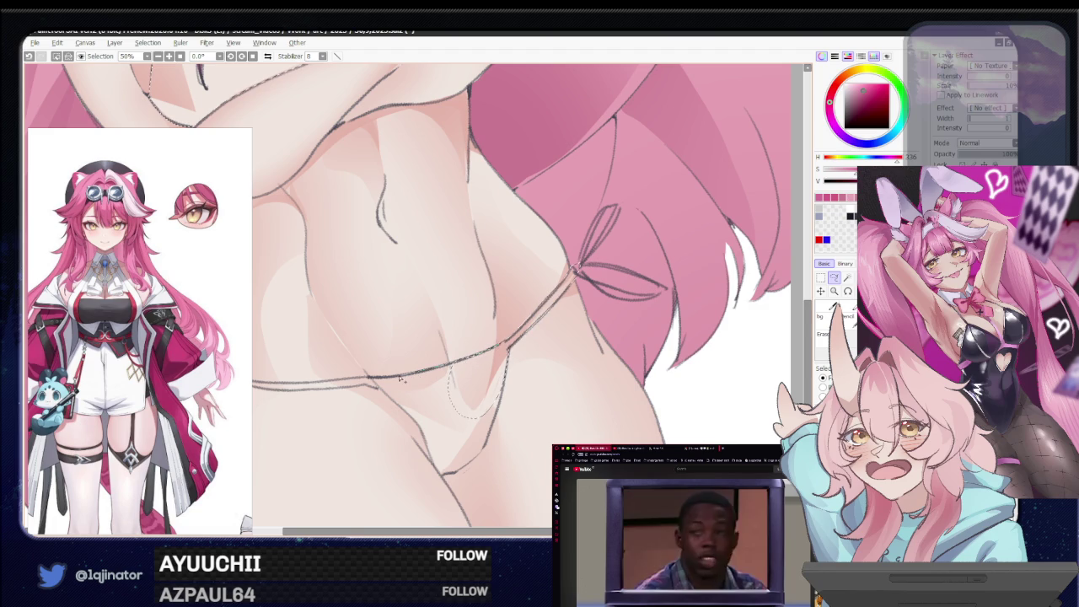
{"action": "mouse_move", "coordinate": [476, 396]}
{"action": "left_mouse_down"}
{"action": "mouse_move", "coordinate": [455, 354]}
{"action": "mouse_move", "coordinate": [505, 321]}
{"action": "left_mouse_up"}
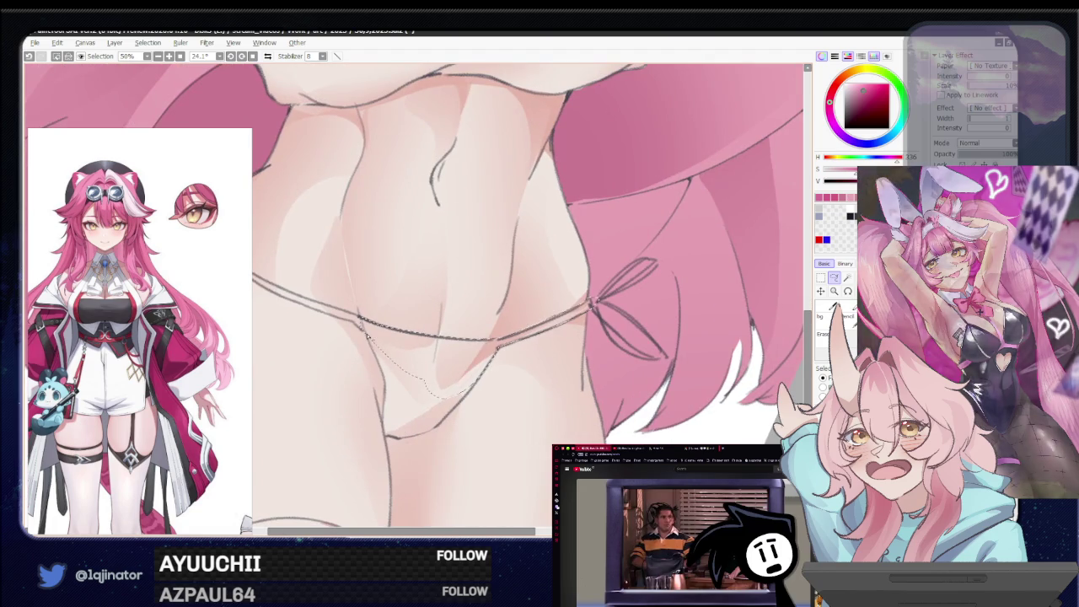
Lasso the bikini bottom shape and fill the top and bottom selections with solid pink
{"action": "left_click_drag", "start_coordinate": [417, 371], "coordinate": [389, 390]}
{"action": "mouse_move", "coordinate": [408, 438]}
{"action": "left_mouse_down"}
{"action": "mouse_move", "coordinate": [477, 386]}
{"action": "mouse_move", "coordinate": [431, 432]}
{"action": "mouse_move", "coordinate": [410, 309]}
{"action": "left_mouse_up"}
{"action": "scroll", "coordinate": [409, 309], "scroll_direction": "up", "scroll_amount": 2}
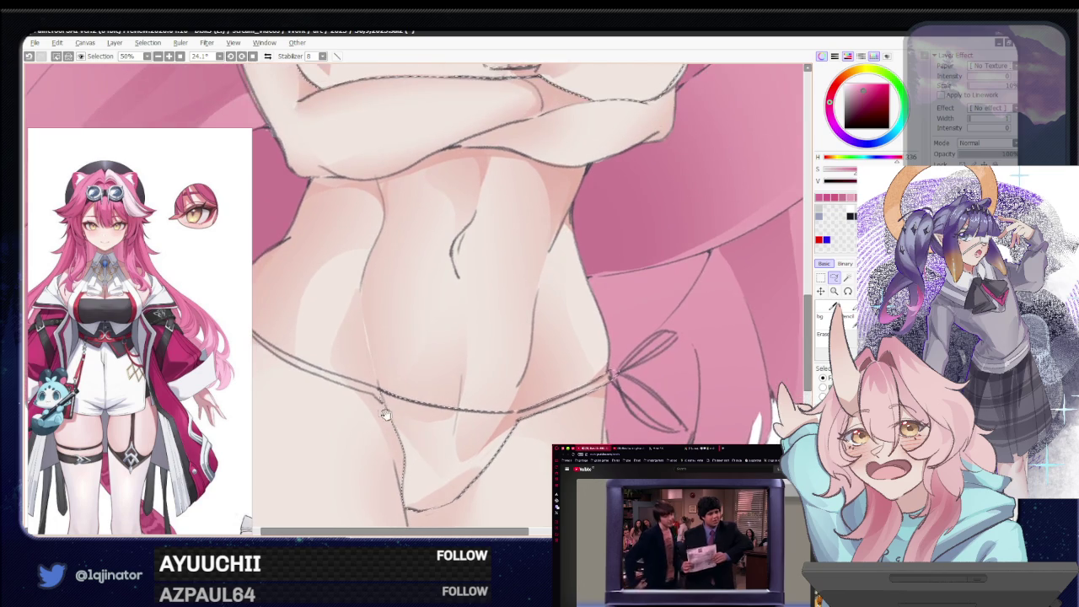
{"action": "left_click_drag", "start_coordinate": [345, 445], "coordinate": [493, 349]}
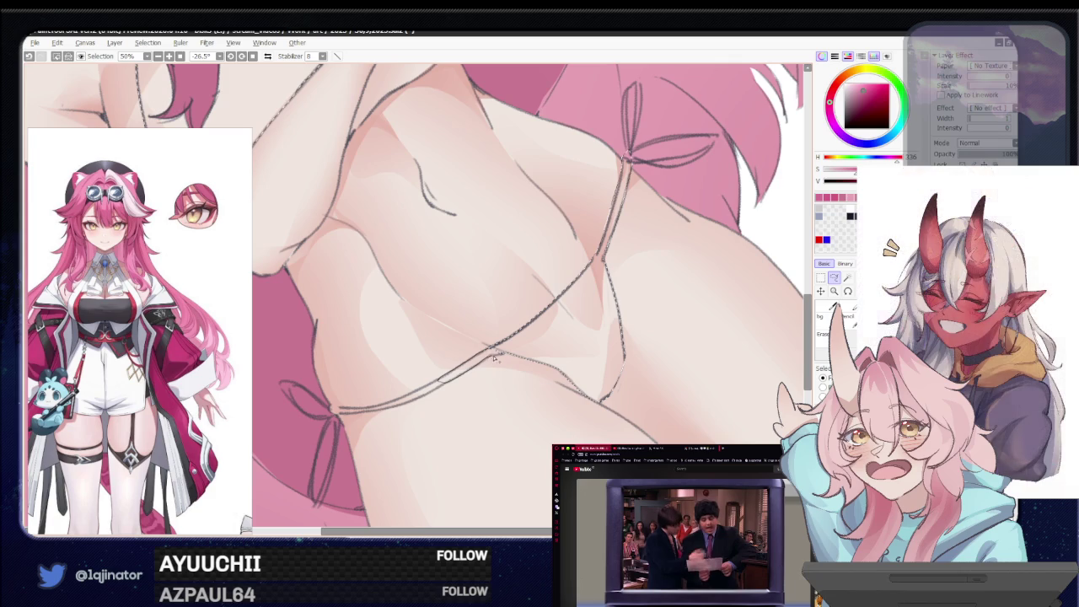
{"action": "scroll", "coordinate": [506, 358], "scroll_direction": "left", "scroll_amount": 3}
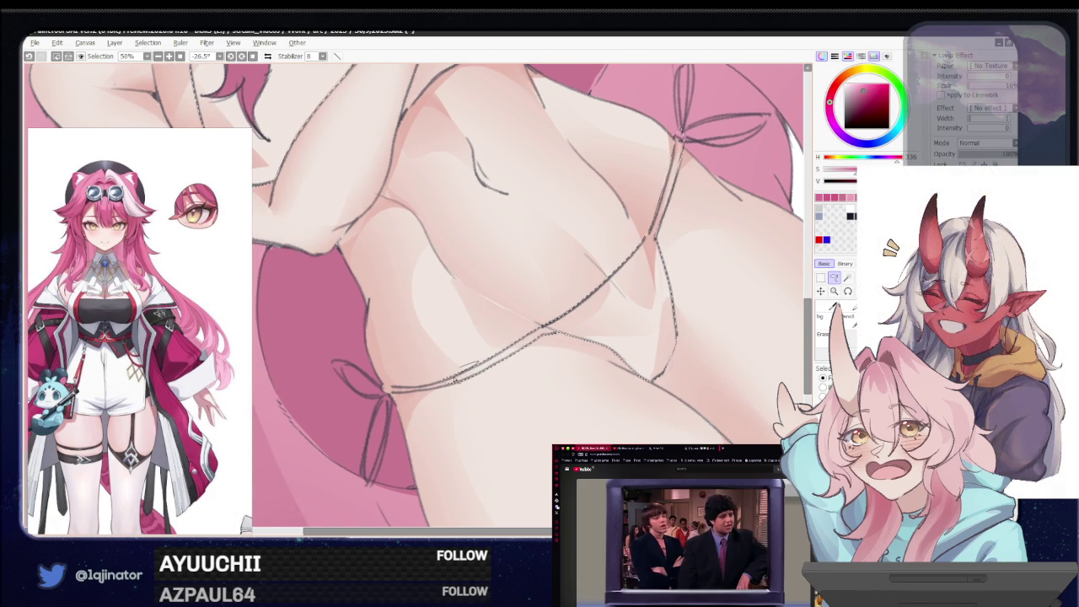
{"action": "left_click_drag", "start_coordinate": [472, 364], "coordinate": [533, 373]}
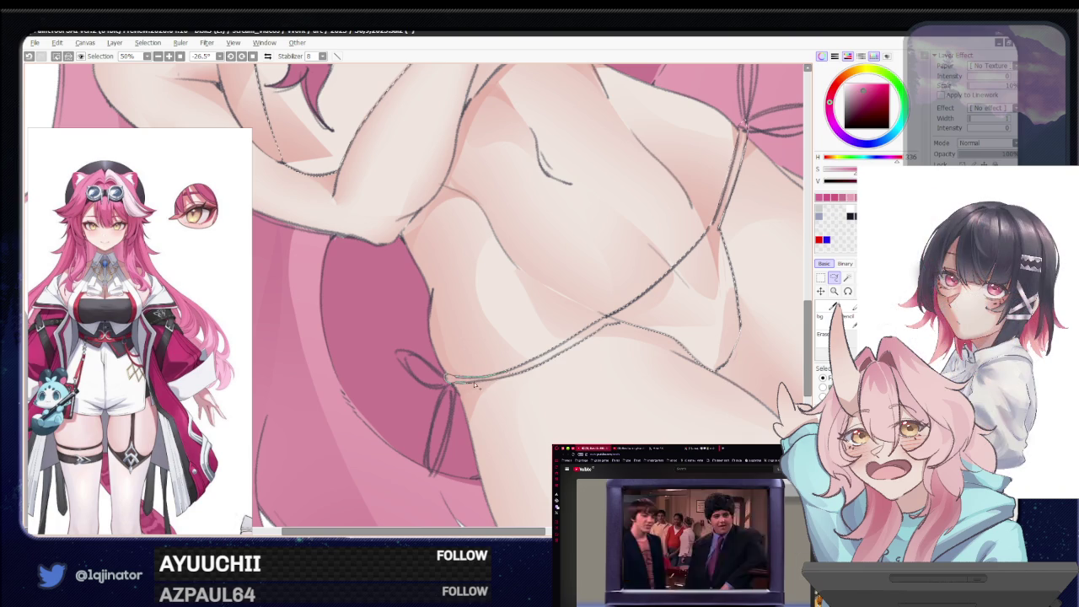
{"action": "scroll", "coordinate": [510, 380], "scroll_direction": "down", "scroll_amount": 5}
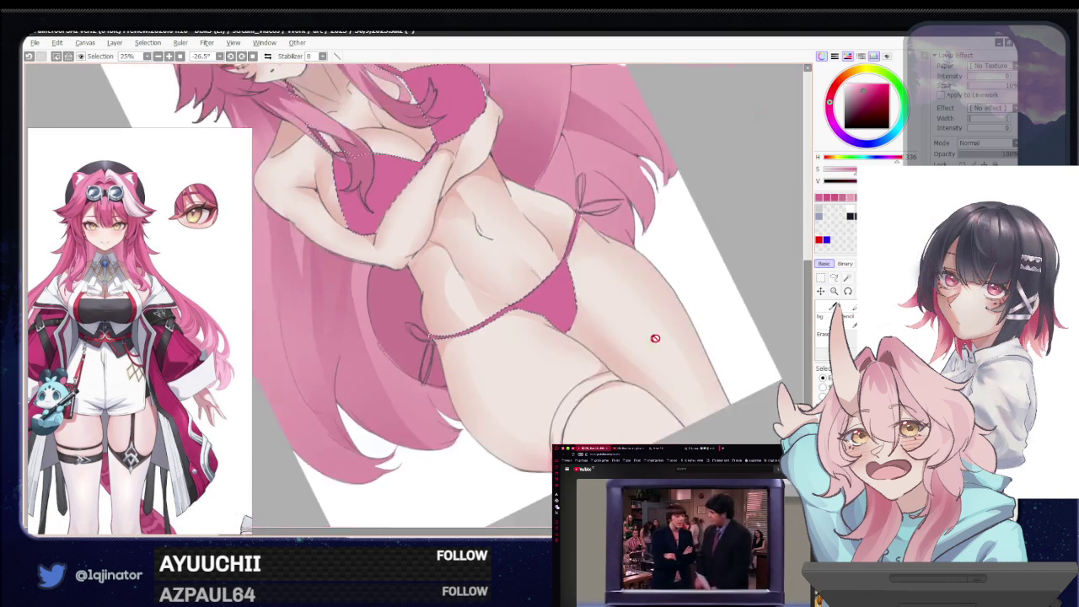
{"action": "mouse_move", "coordinate": [638, 337]}
{"action": "left_mouse_down"}
{"action": "mouse_move", "coordinate": [566, 441]}
{"action": "mouse_move", "coordinate": [660, 372]}
{"action": "left_mouse_up"}
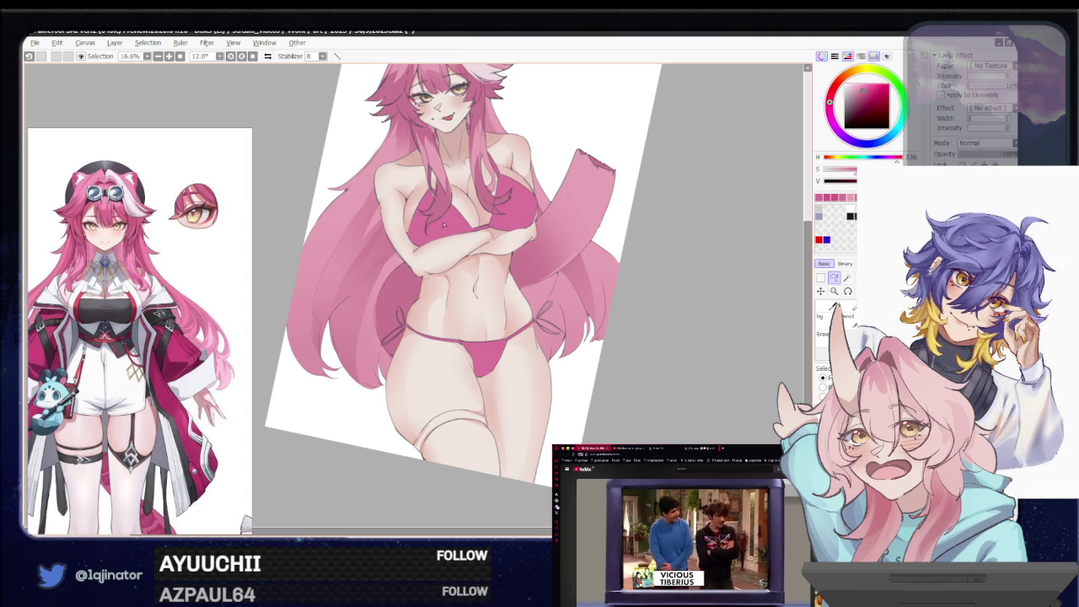
{"action": "left_click", "coordinate": [252, 56]}
{"action": "scroll", "coordinate": [547, 379], "scroll_direction": "up", "scroll_amount": 1}
{"action": "scroll", "coordinate": [548, 379], "scroll_direction": "up", "scroll_amount": 1}
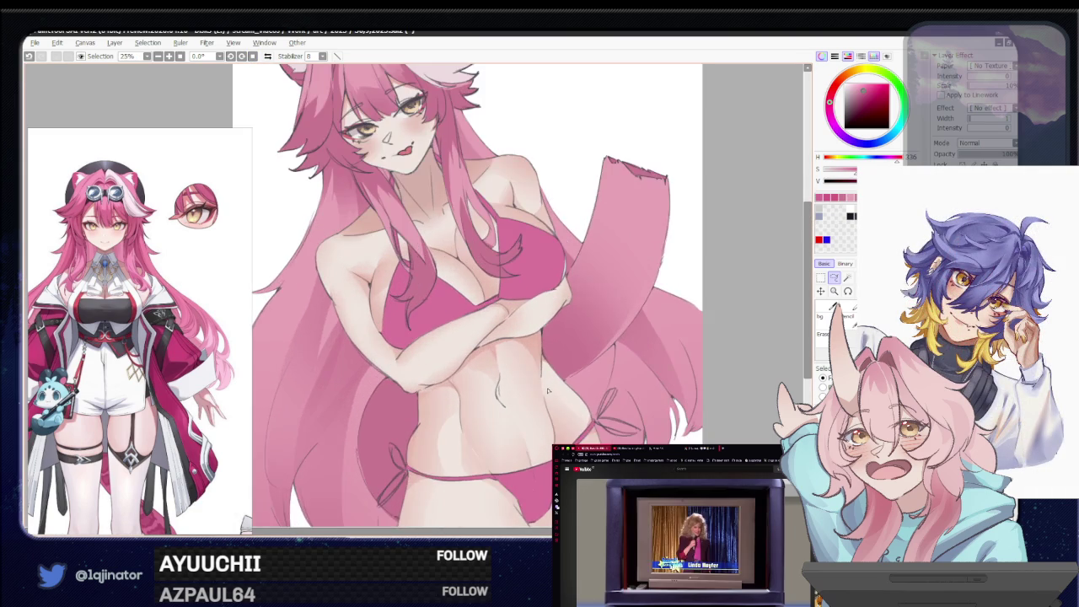
{"action": "left_click_drag", "start_coordinate": [550, 379], "coordinate": [525, 407]}
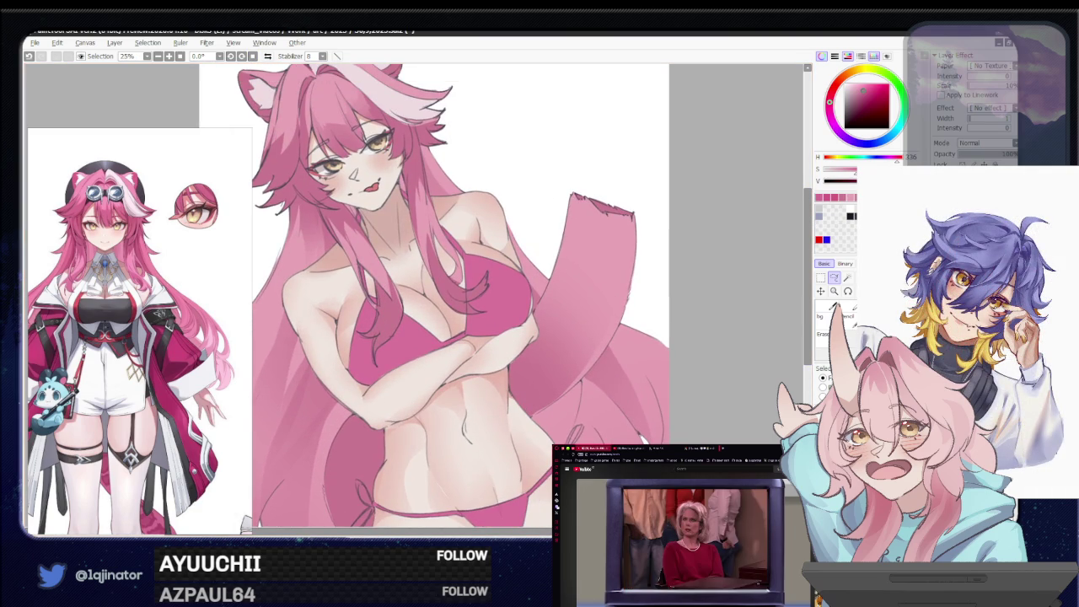
{"action": "scroll", "coordinate": [519, 293], "scroll_direction": "up", "scroll_amount": 2}
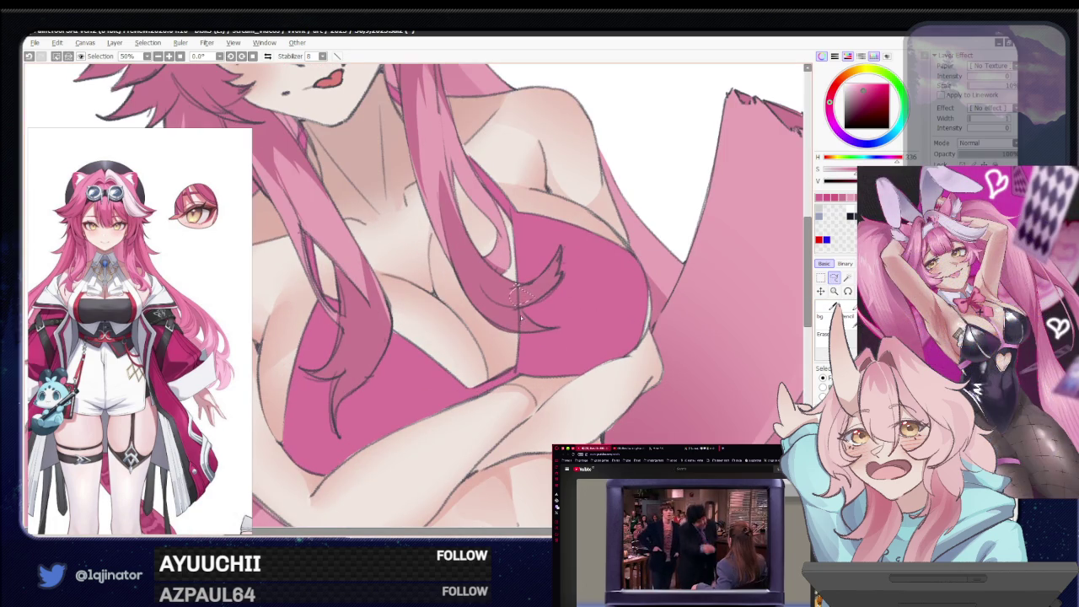
{"action": "scroll", "coordinate": [520, 312], "scroll_direction": "down", "scroll_amount": 2}
{"action": "scroll", "coordinate": [728, 327], "scroll_direction": "down", "scroll_amount": 1}
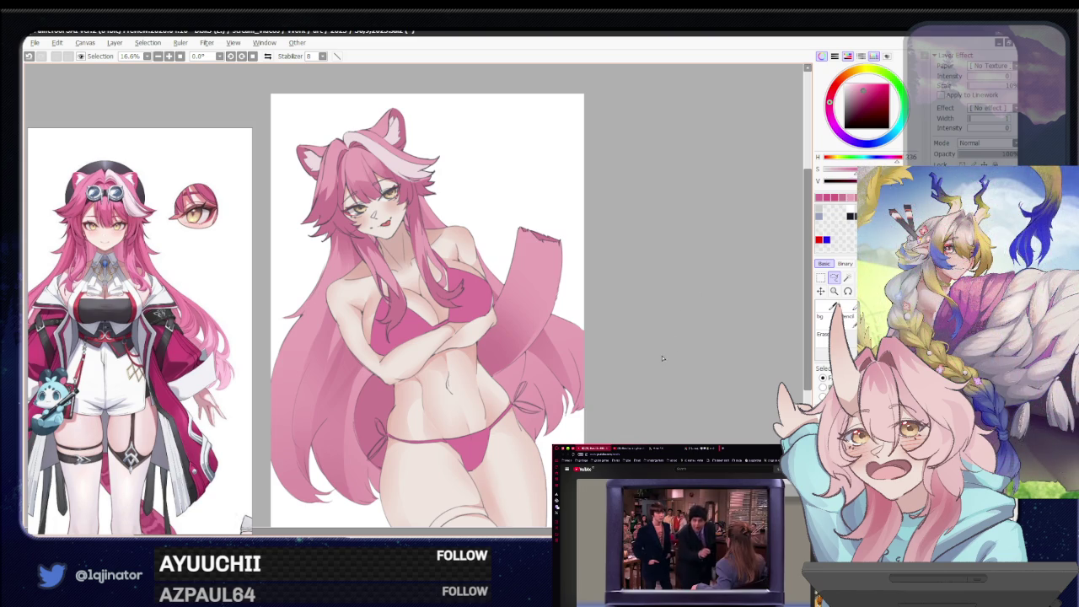
{"action": "left_click_drag", "start_coordinate": [650, 361], "coordinate": [638, 376]}
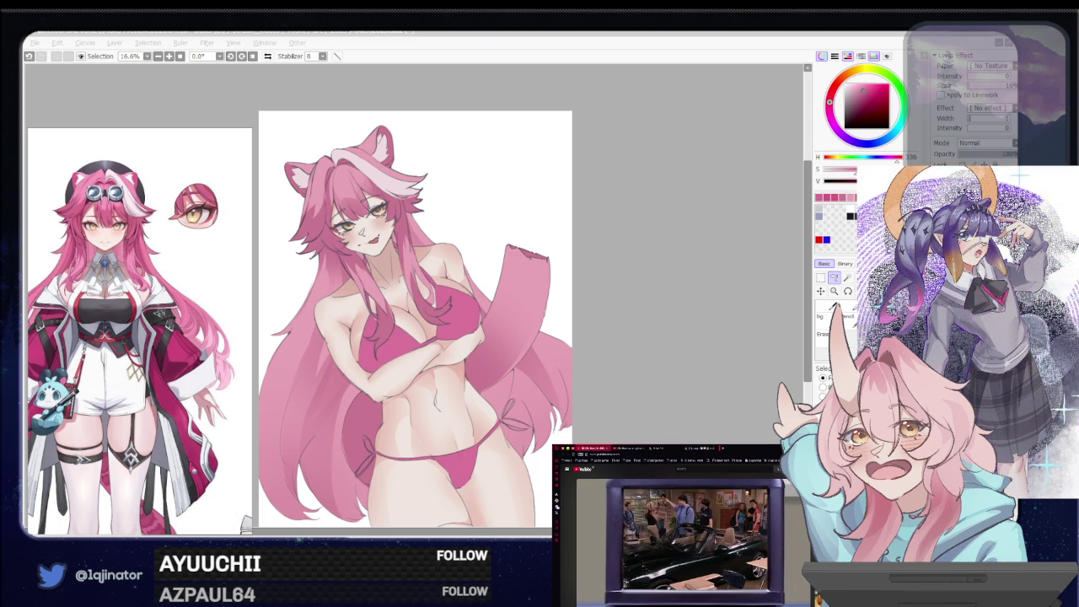
{"action": "left_click", "coordinate": [658, 387]}
{"action": "mouse_move", "coordinate": [544, 450]}
{"action": "left_mouse_down"}
{"action": "mouse_move", "coordinate": [500, 388]}
{"action": "mouse_move", "coordinate": [493, 428]}
{"action": "left_mouse_up"}
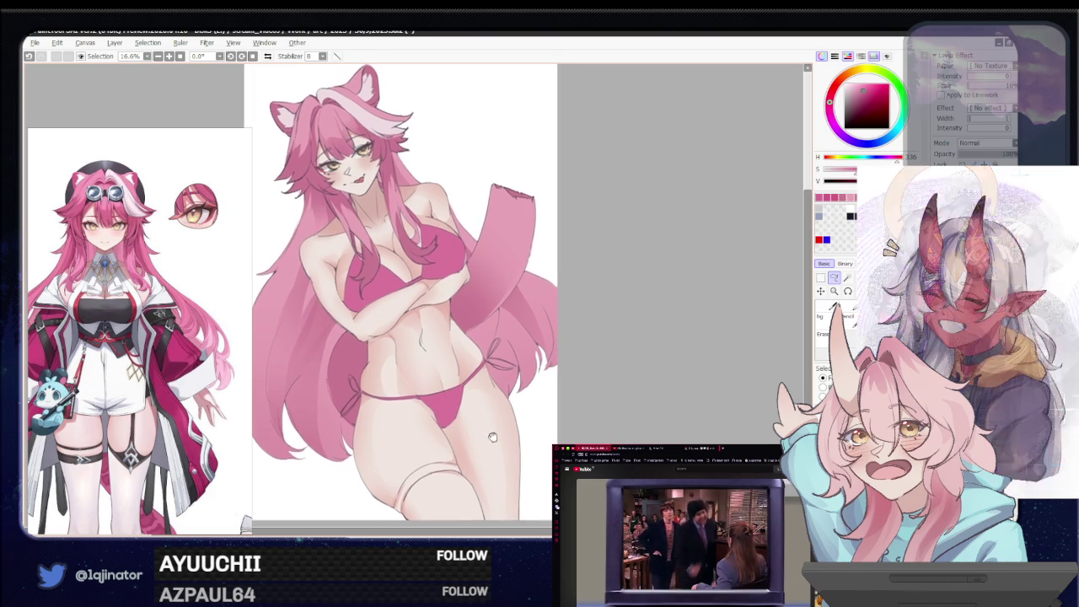
{"action": "mouse_move", "coordinate": [504, 381]}
{"action": "left_mouse_down"}
{"action": "mouse_move", "coordinate": [506, 413]}
{"action": "mouse_move", "coordinate": [506, 379]}
{"action": "left_mouse_up"}
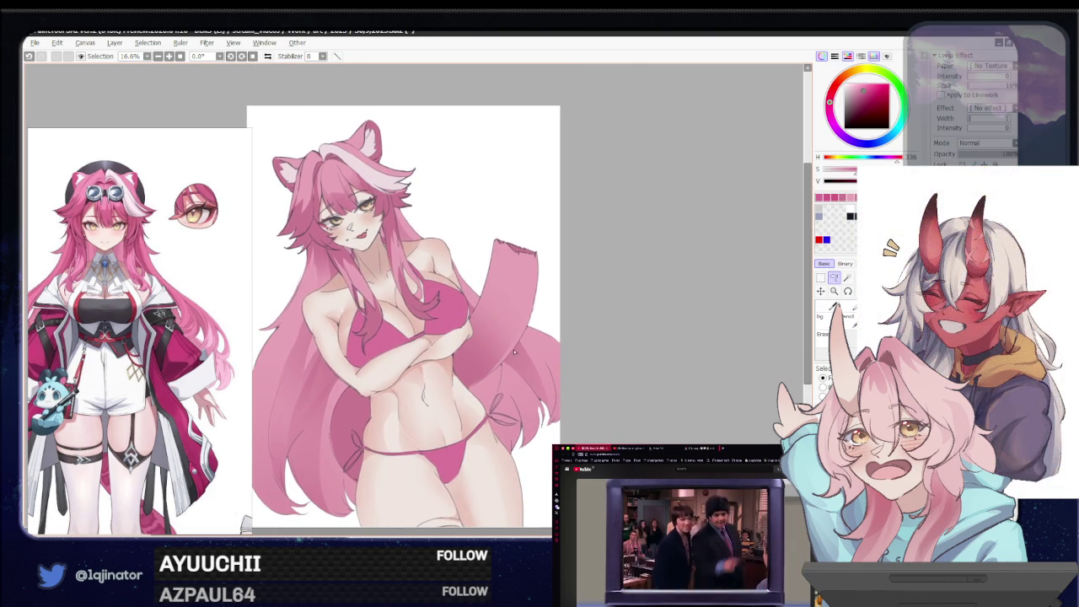
{"action": "scroll", "coordinate": [504, 405], "scroll_direction": "up", "scroll_amount": 2}
{"action": "left_click_drag", "start_coordinate": [501, 442], "coordinate": [505, 430]}
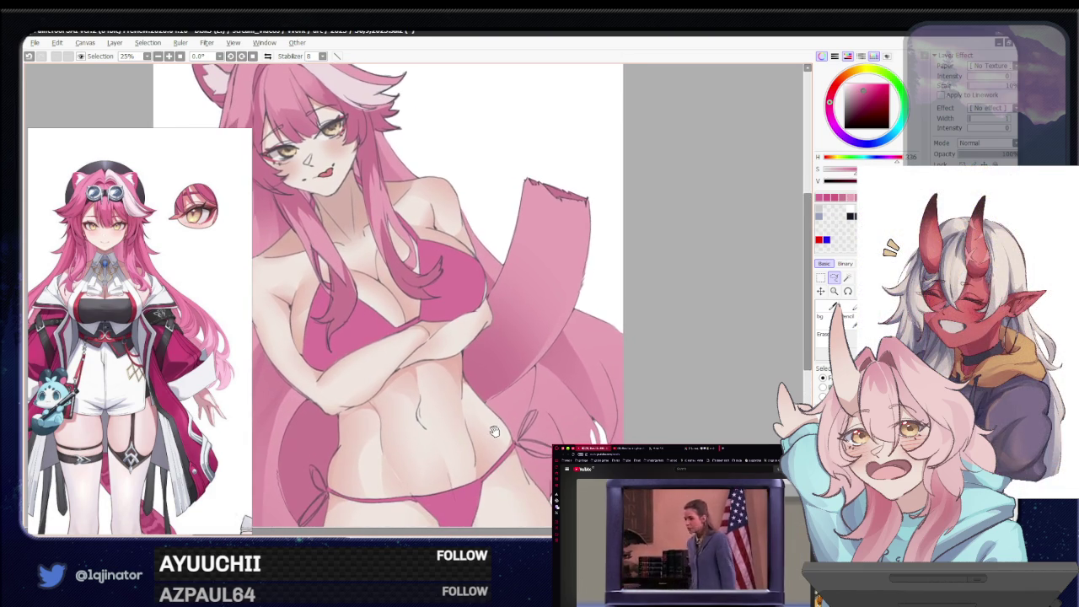
Undo the last edit, then zoom to 25% on the girl's face, chest and bikini top
{"action": "scroll", "coordinate": [504, 431], "scroll_direction": "down", "scroll_amount": 1}
{"action": "scroll", "coordinate": [504, 431], "scroll_direction": "down", "scroll_amount": 1}
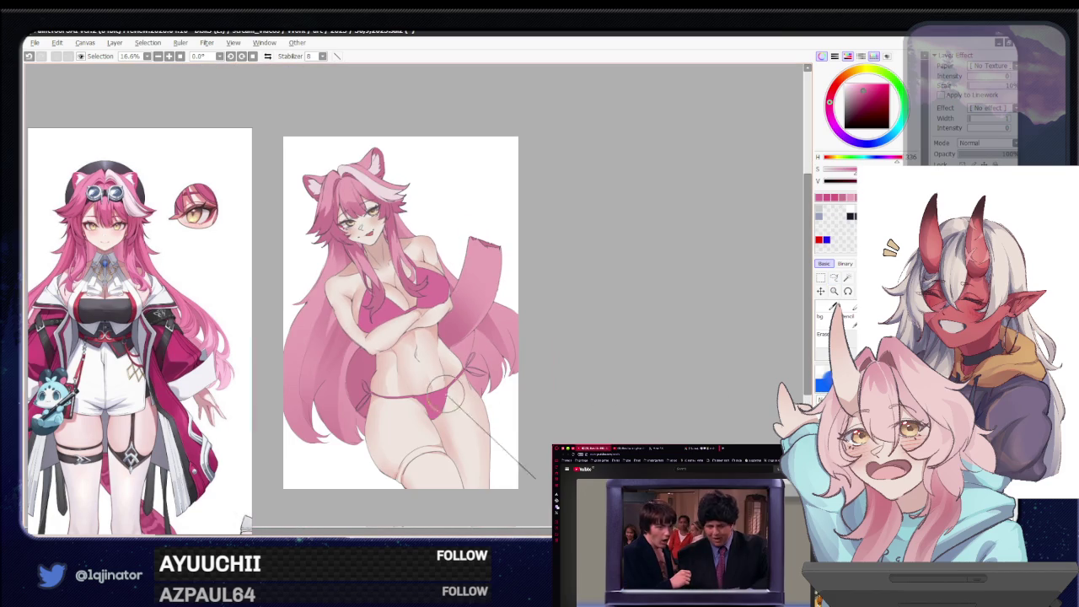
{"action": "scroll", "coordinate": [447, 449], "scroll_direction": "up", "scroll_amount": 1}
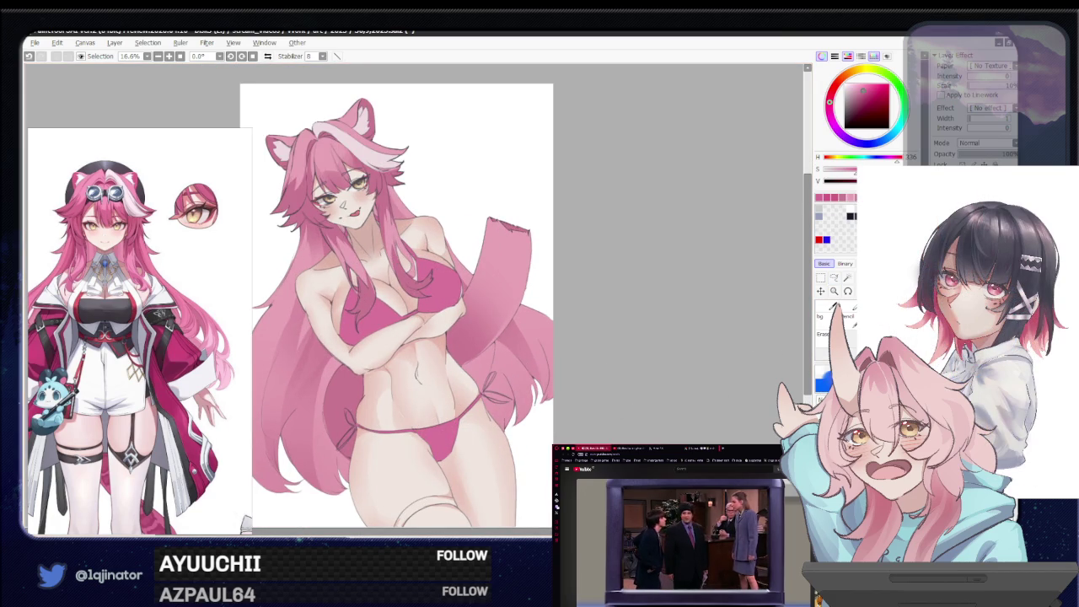
{"action": "key", "text": "ctrl+z"}
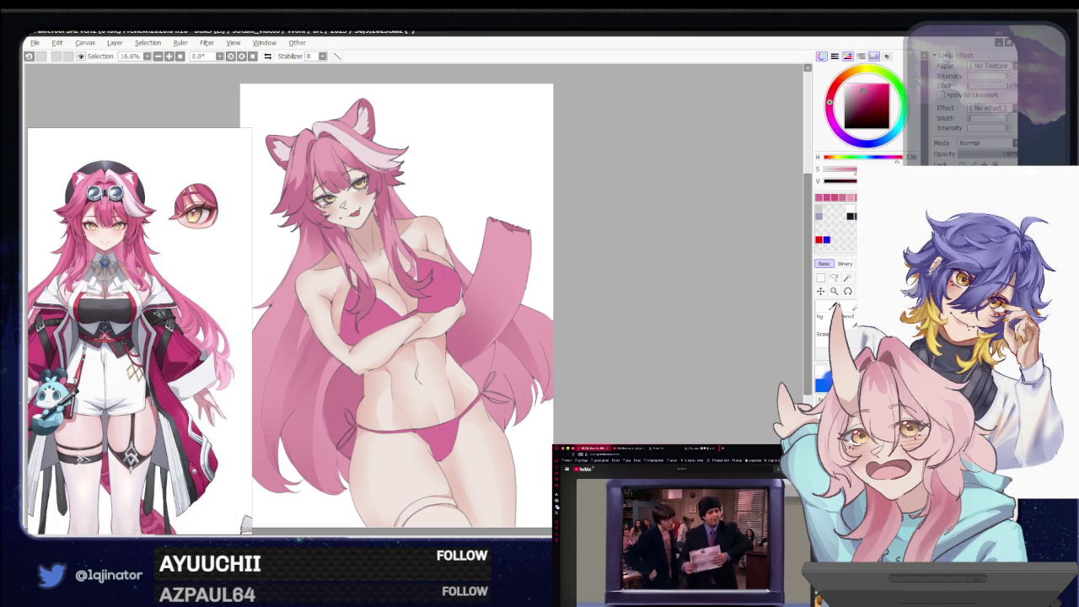
{"action": "left_click_drag", "start_coordinate": [543, 399], "coordinate": [535, 375]}
{"action": "scroll", "coordinate": [506, 345], "scroll_direction": "up", "scroll_amount": 1}
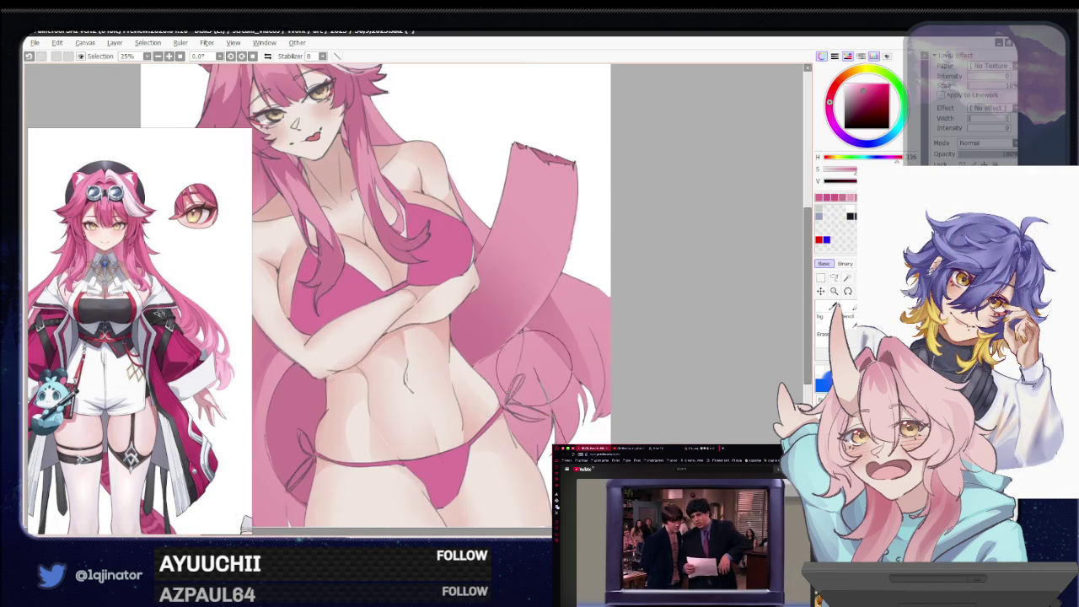
{"action": "left_click_drag", "start_coordinate": [491, 320], "coordinate": [506, 358]}
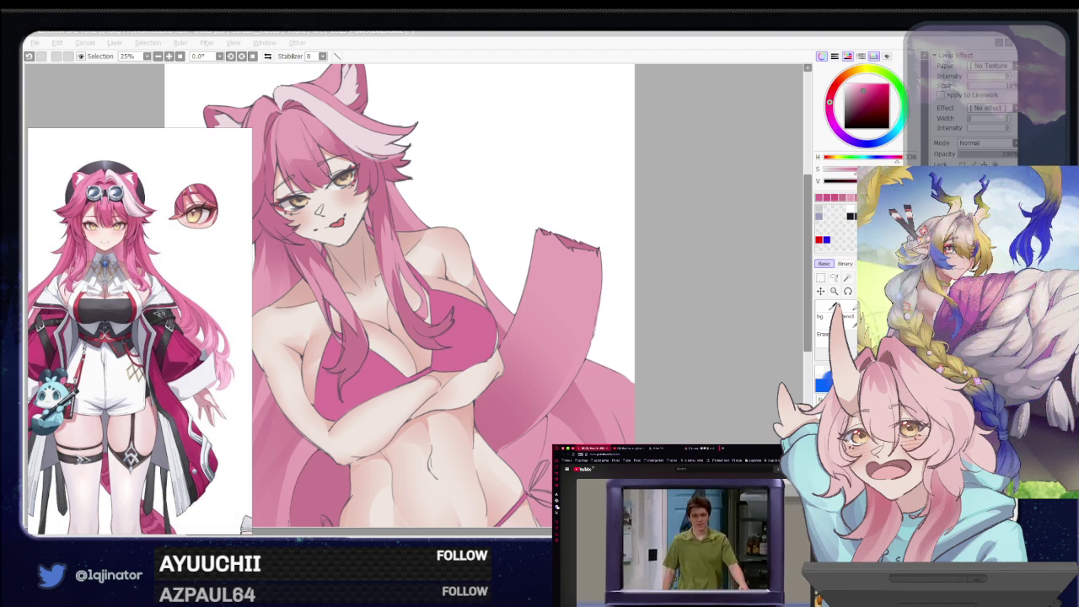
{"action": "left_click_drag", "start_coordinate": [661, 399], "coordinate": [681, 345]}
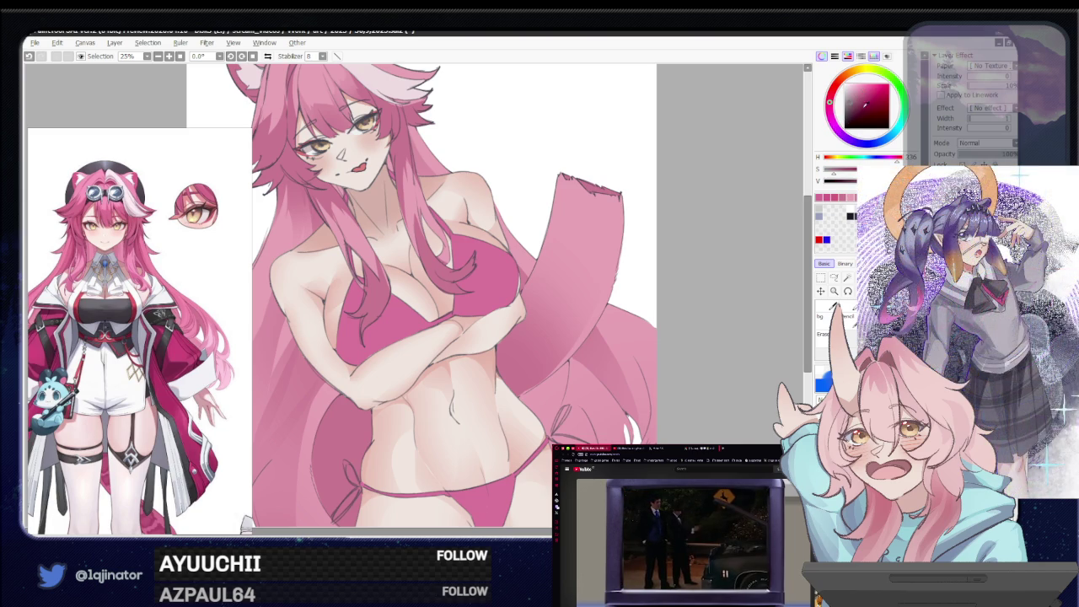
Set the layer blending mode to Multiply and undo a darker pink test mark on the bikini
{"action": "left_click", "coordinate": [988, 143]}
{"action": "left_click", "coordinate": [982, 164]}
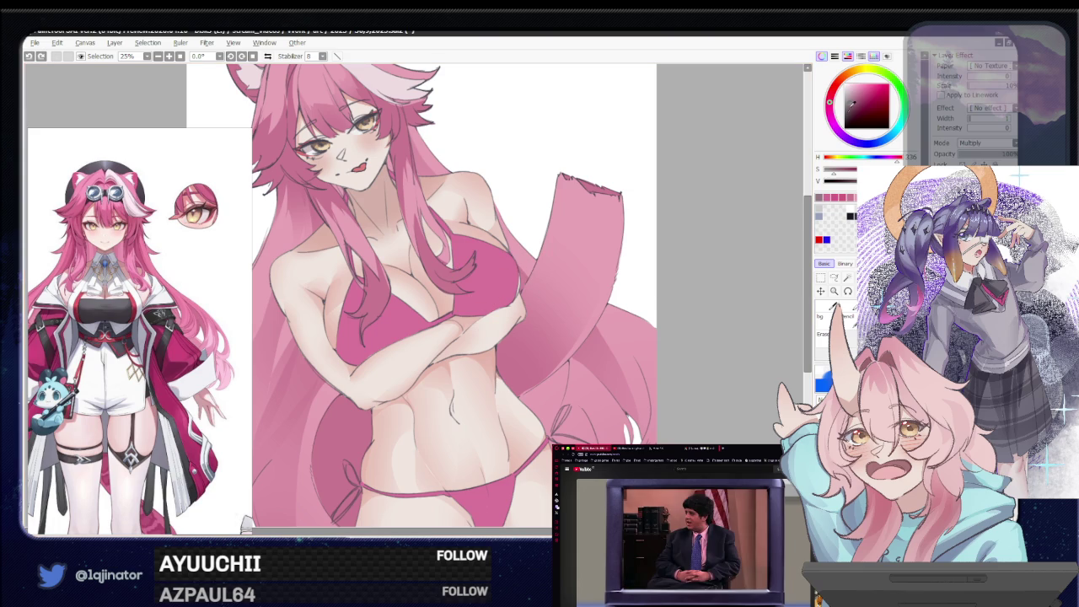
{"action": "left_click", "coordinate": [849, 94]}
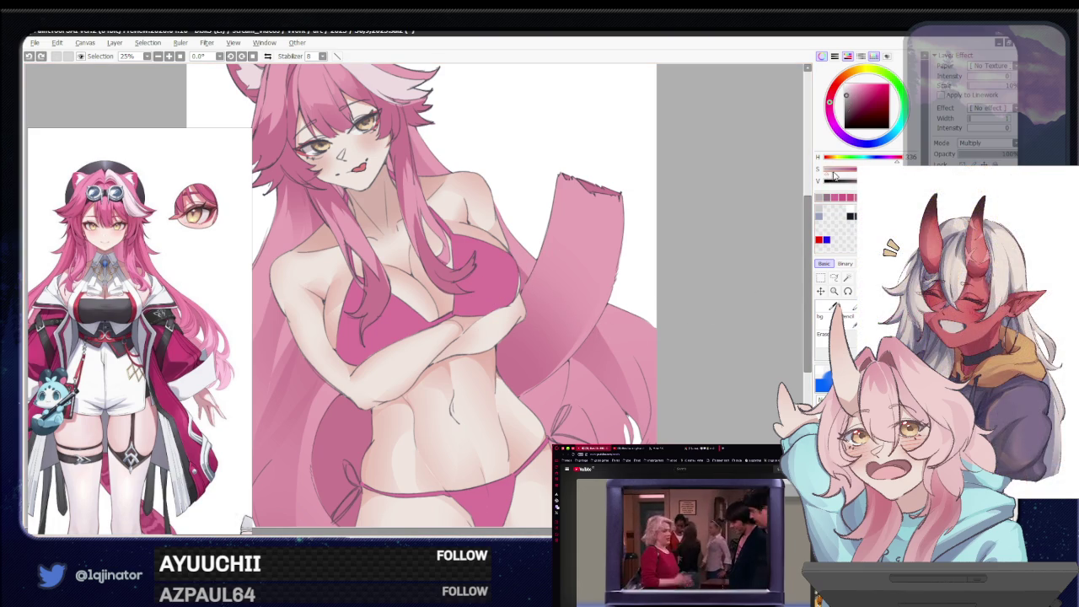
{"action": "left_click_drag", "start_coordinate": [484, 290], "coordinate": [494, 305]}
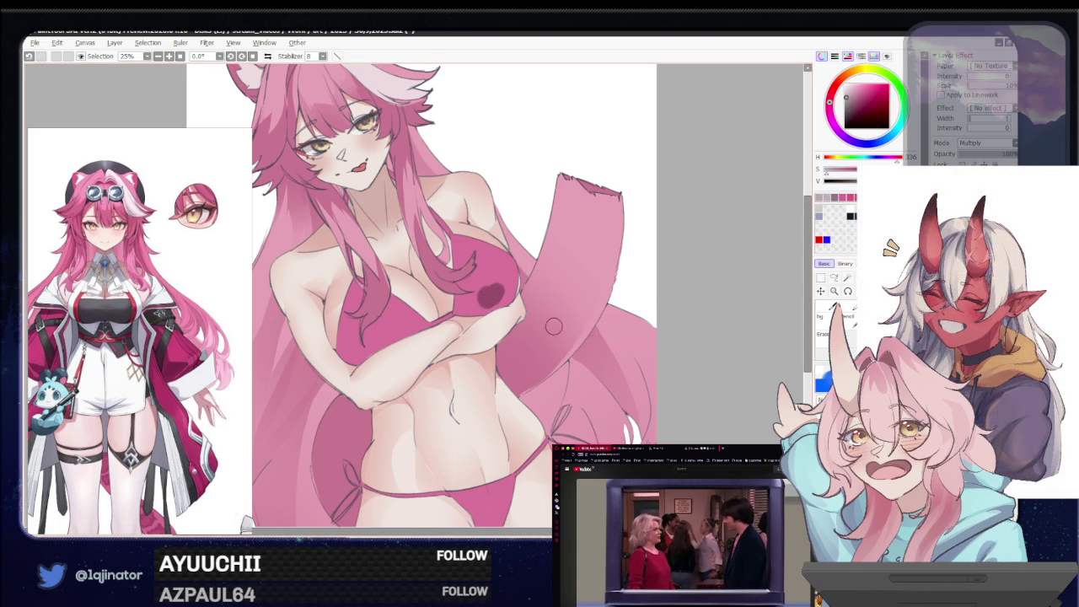
{"action": "key", "text": "ctrl+z"}
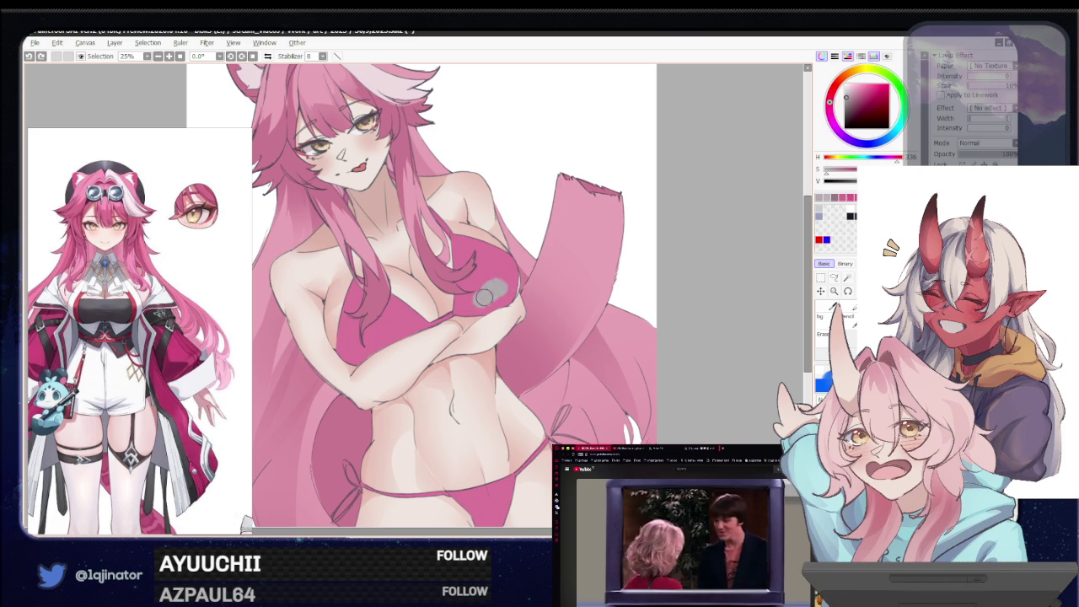
Reapply Multiply and undo two more dark trial strokes on the bikini top
{"action": "left_click", "coordinate": [989, 144]}
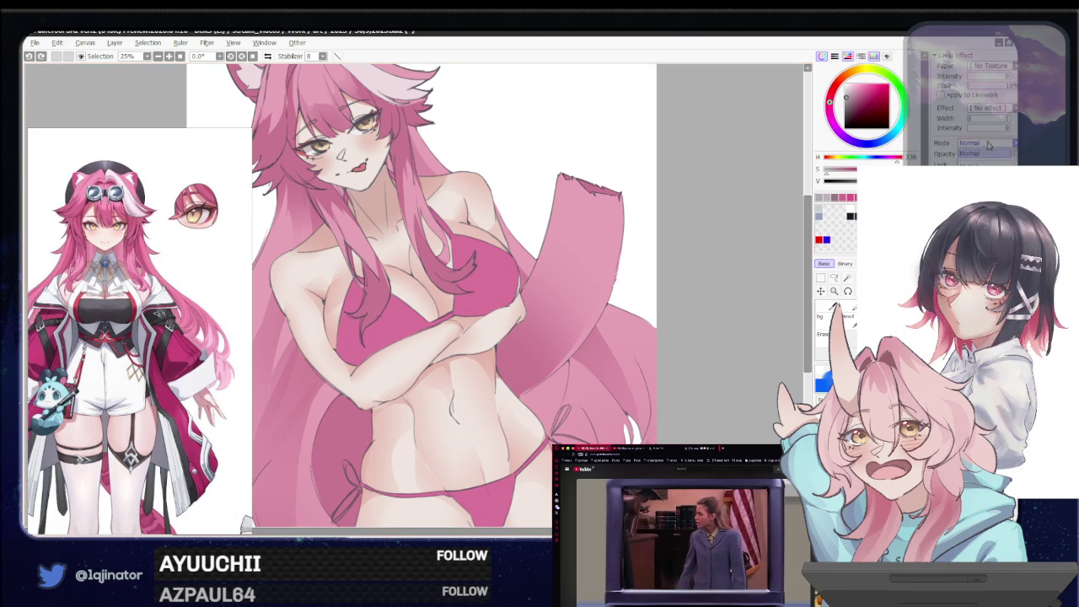
{"action": "left_click", "coordinate": [982, 164]}
{"action": "left_click_drag", "start_coordinate": [480, 287], "coordinate": [499, 304]}
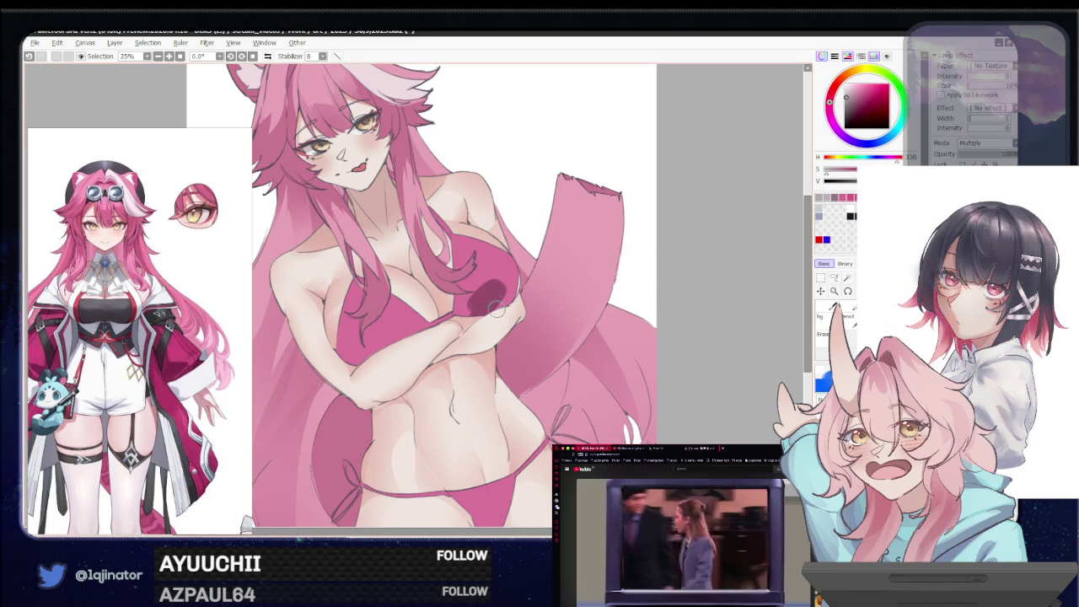
{"action": "key", "text": "ctrl+z"}
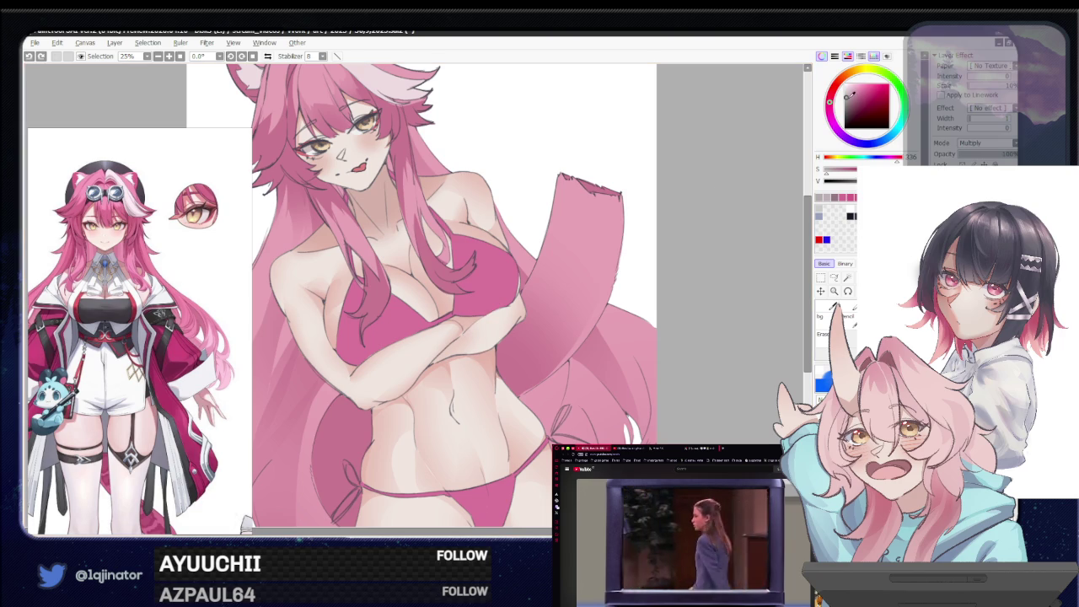
{"action": "left_click", "coordinate": [849, 96]}
{"action": "left_click_drag", "start_coordinate": [485, 283], "coordinate": [513, 278]}
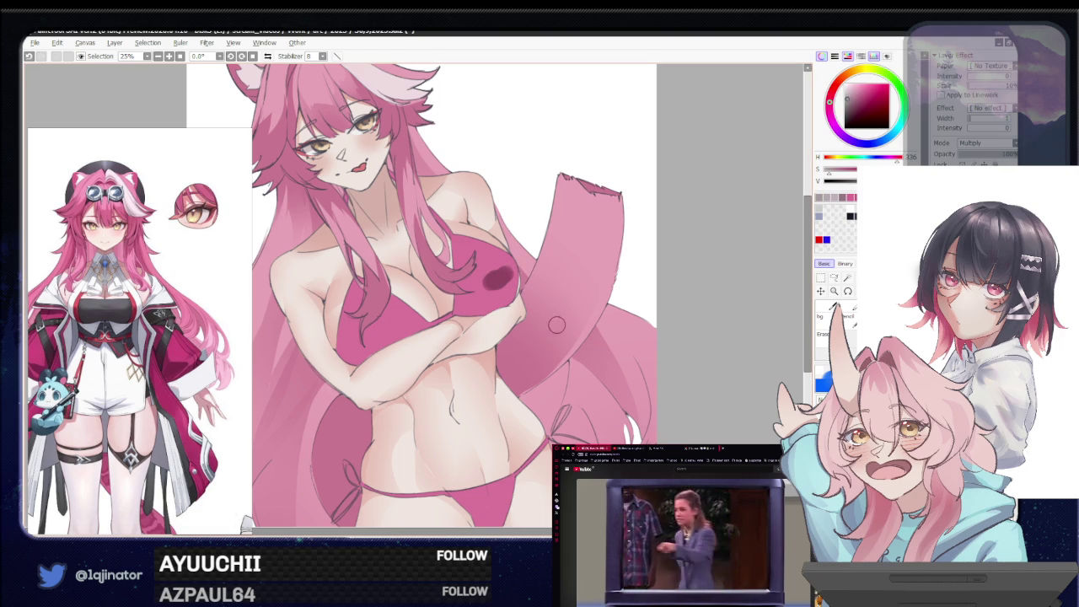
{"action": "key", "text": "ctrl+z"}
{"action": "left_click_drag", "start_coordinate": [545, 337], "coordinate": [531, 350]}
{"action": "scroll", "coordinate": [531, 350], "scroll_direction": "up", "scroll_amount": 1}
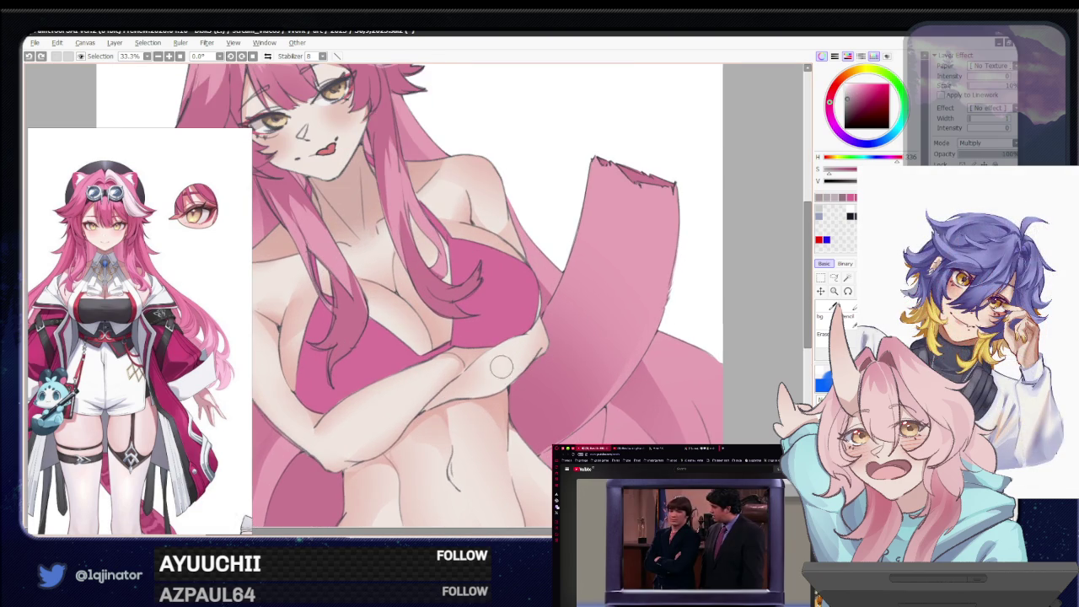
{"action": "scroll", "coordinate": [847, 324], "scroll_direction": "up", "scroll_amount": 2}
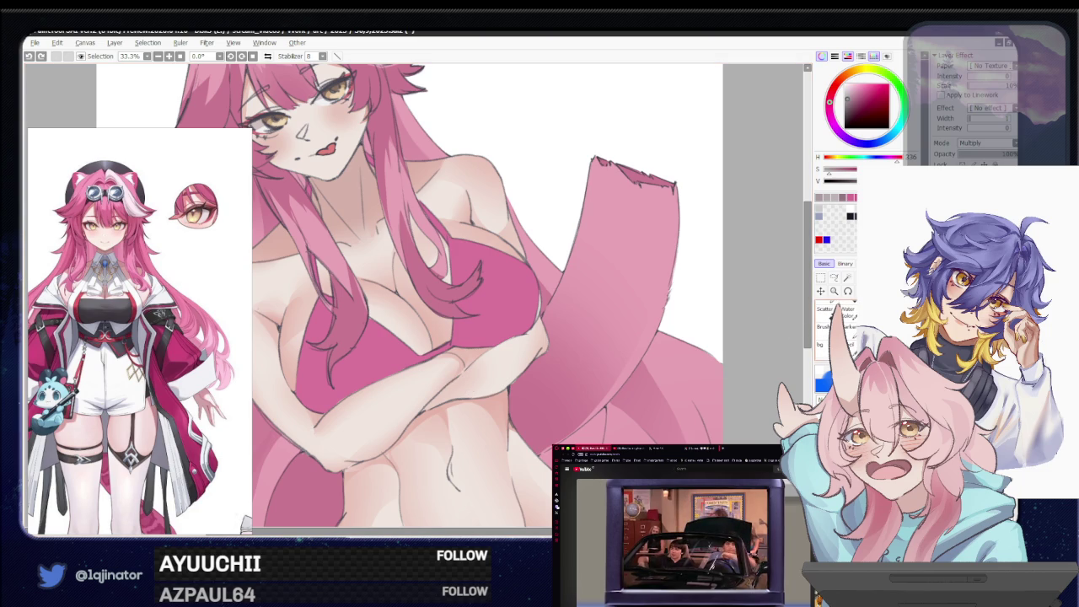
{"action": "scroll", "coordinate": [836, 320], "scroll_direction": "down", "scroll_amount": 1}
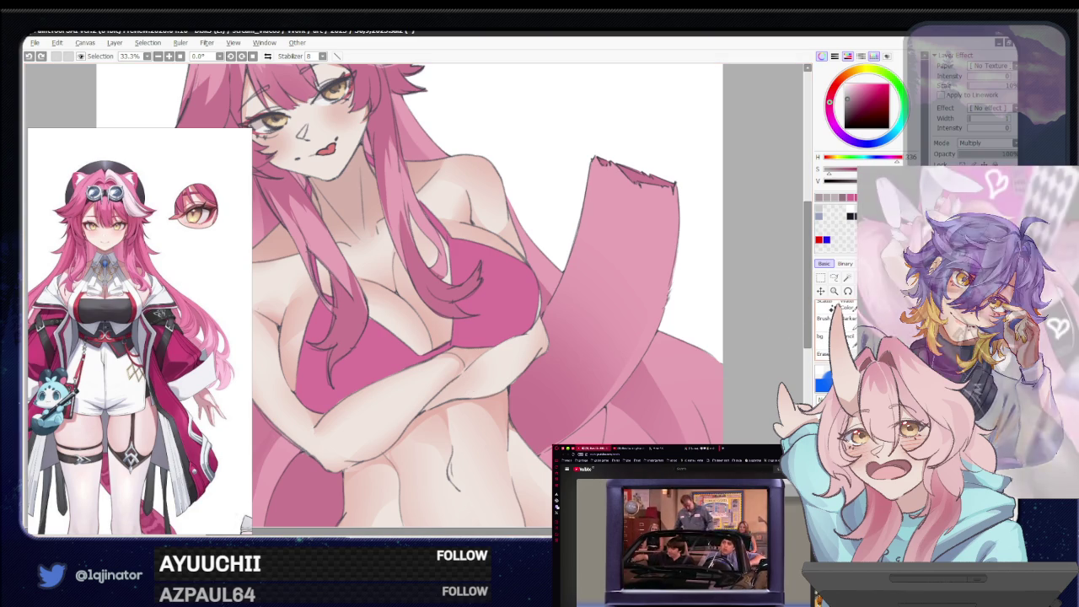
{"action": "left_click_drag", "start_coordinate": [477, 306], "coordinate": [448, 345]}
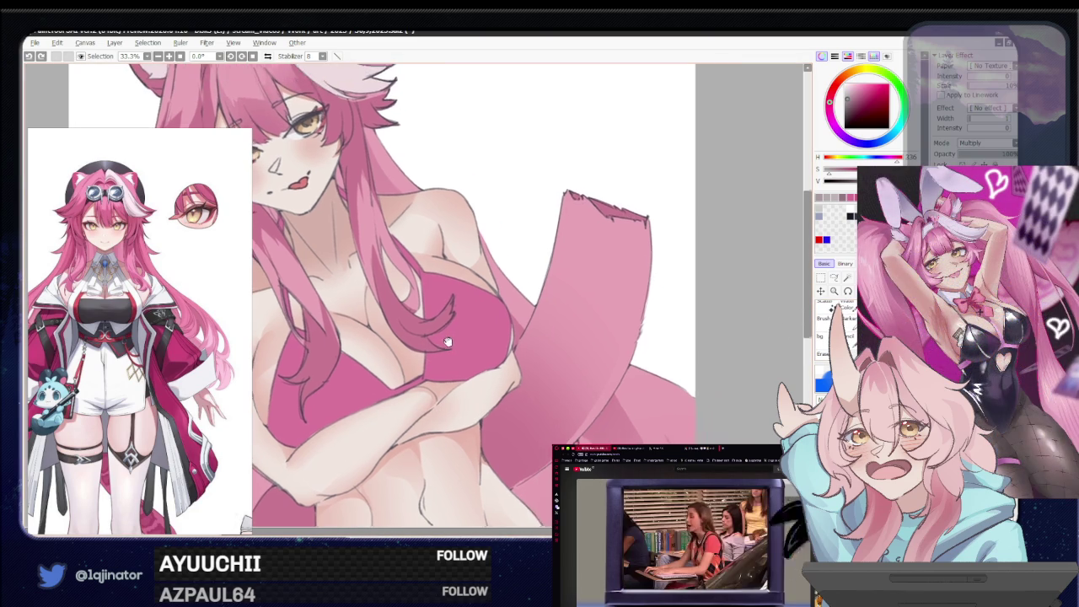
{"action": "left_click_drag", "start_coordinate": [432, 303], "coordinate": [429, 313]}
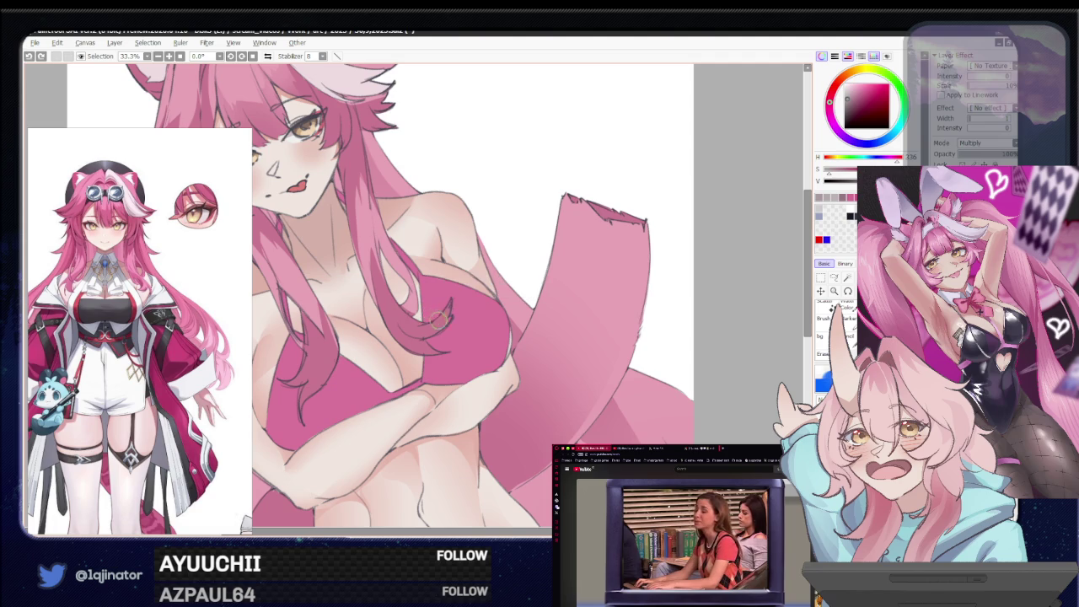
{"action": "left_click", "coordinate": [425, 314]}
{"action": "mouse_move", "coordinate": [446, 285]}
{"action": "left_mouse_down"}
{"action": "mouse_move", "coordinate": [469, 297]}
{"action": "mouse_move", "coordinate": [462, 335]}
{"action": "mouse_move", "coordinate": [482, 308]}
{"action": "mouse_move", "coordinate": [474, 302]}
{"action": "left_mouse_up"}
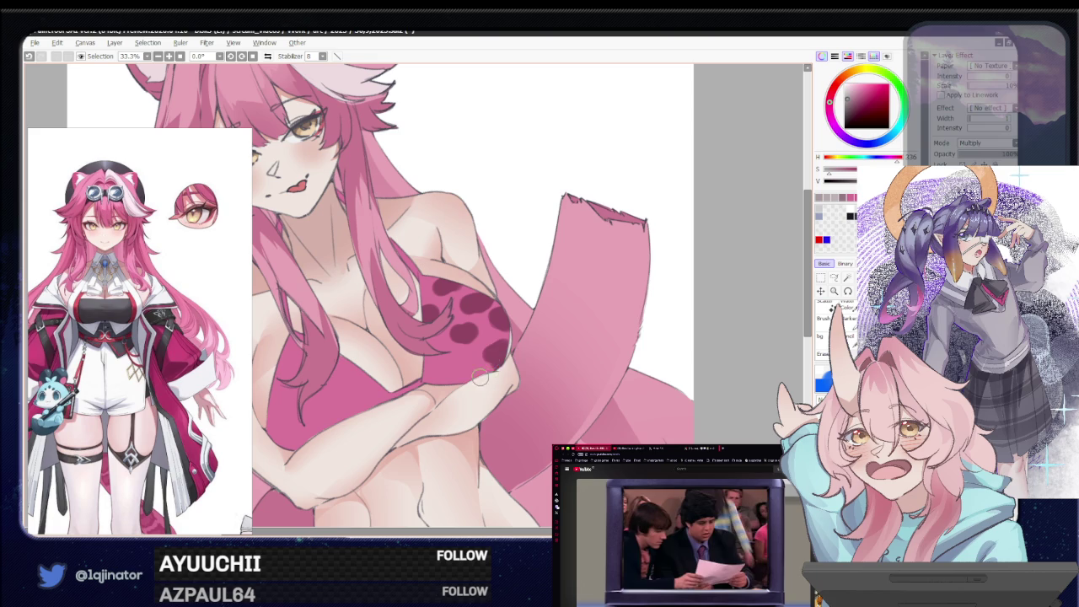
{"action": "mouse_move", "coordinate": [486, 362]}
{"action": "left_mouse_down"}
{"action": "mouse_move", "coordinate": [496, 364]}
{"action": "mouse_move", "coordinate": [435, 363]}
{"action": "left_mouse_up"}
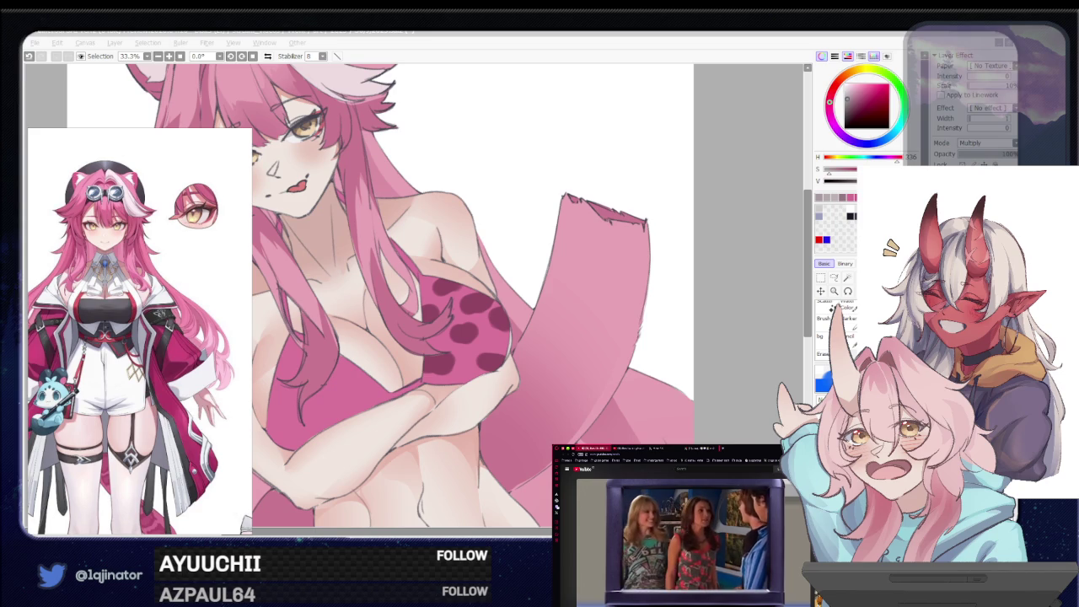
{"action": "left_click", "coordinate": [500, 453]}
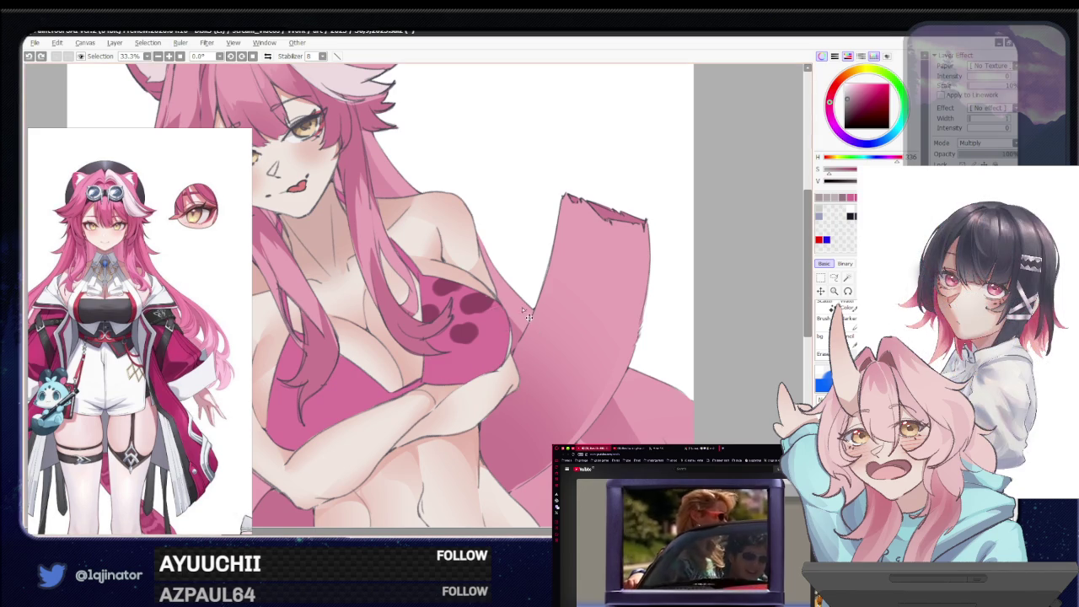
{"action": "key", "text": "ctrl+z"}
{"action": "key", "text": "ctrl+z"}
{"action": "key", "text": "ctrl+z"}
{"action": "key", "text": "ctrl+z"}
{"action": "key", "text": "ctrl+z"}
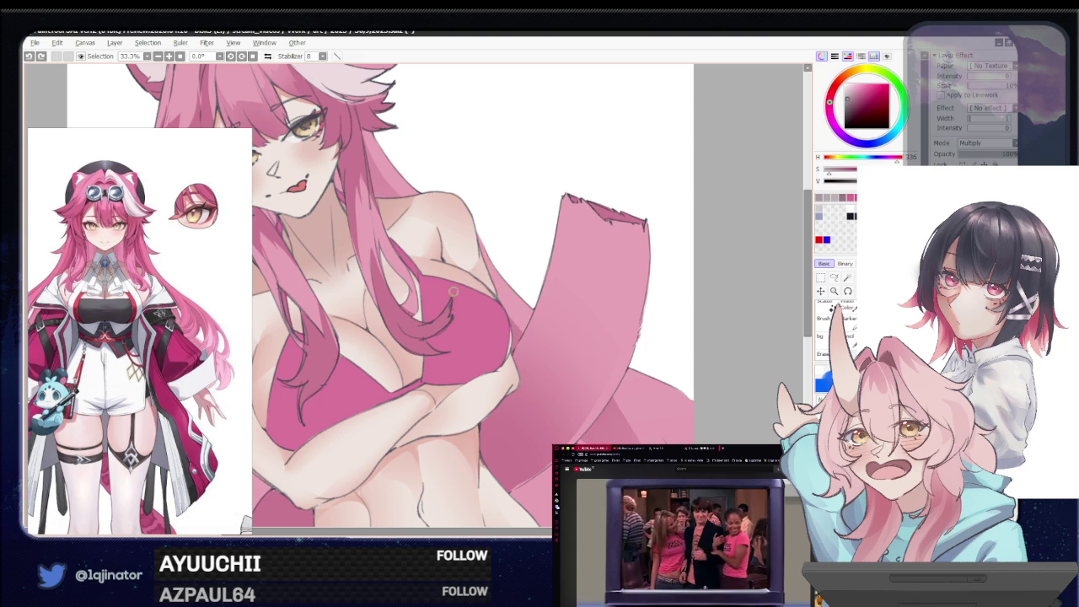
Paint dark pink lip-print marks across the bikini top, then across the bikini bottom
{"action": "left_click_drag", "start_coordinate": [453, 296], "coordinate": [468, 278]}
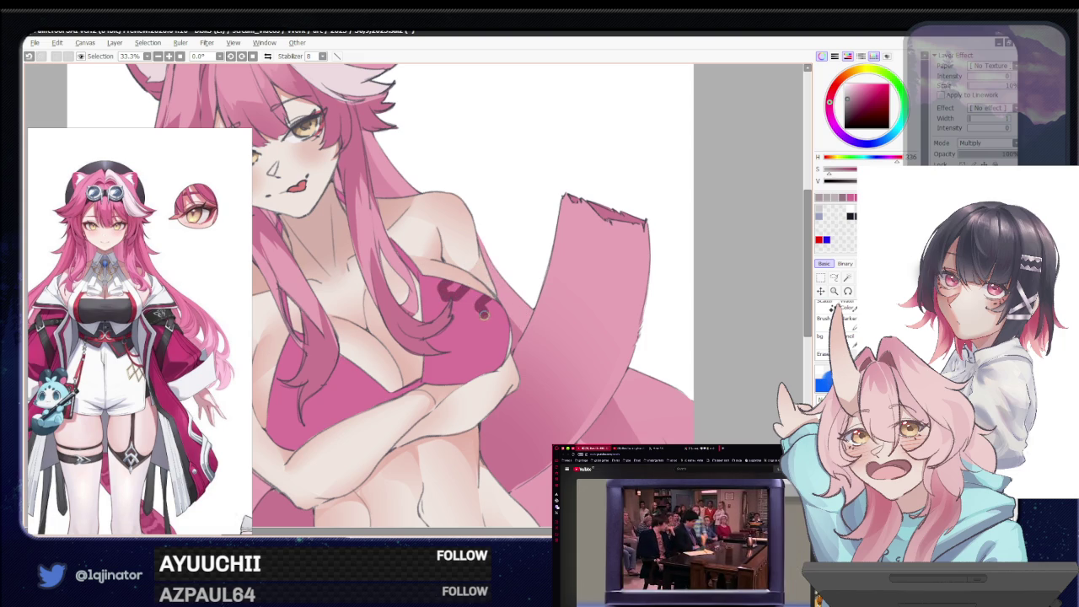
{"action": "mouse_move", "coordinate": [483, 315]}
{"action": "left_mouse_down"}
{"action": "mouse_move", "coordinate": [506, 313]}
{"action": "mouse_move", "coordinate": [455, 344]}
{"action": "mouse_move", "coordinate": [486, 349]}
{"action": "mouse_move", "coordinate": [462, 338]}
{"action": "left_mouse_up"}
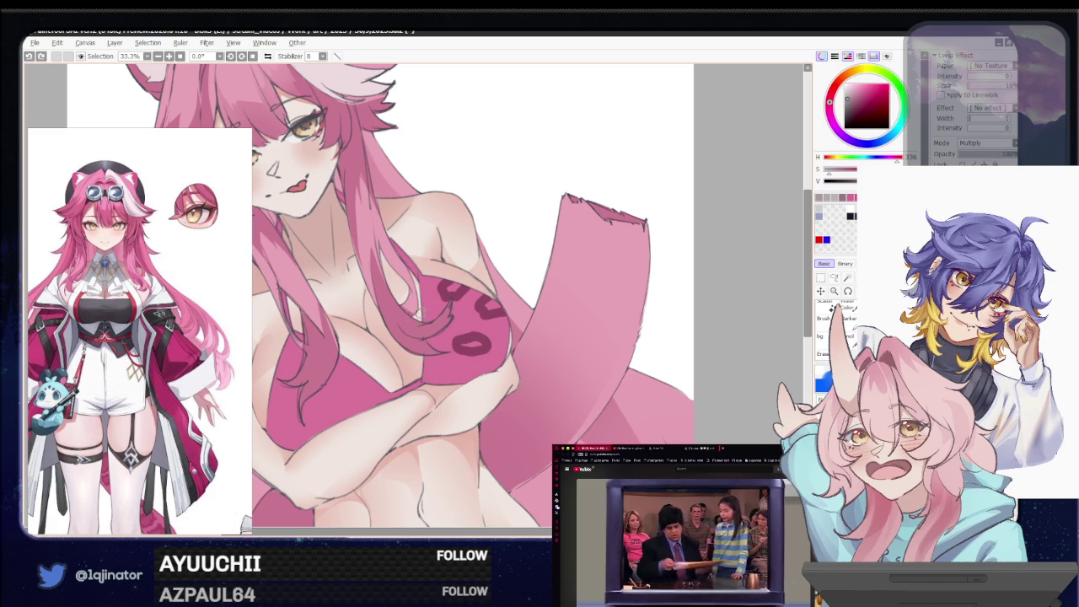
{"action": "left_click_drag", "start_coordinate": [429, 310], "coordinate": [417, 329]}
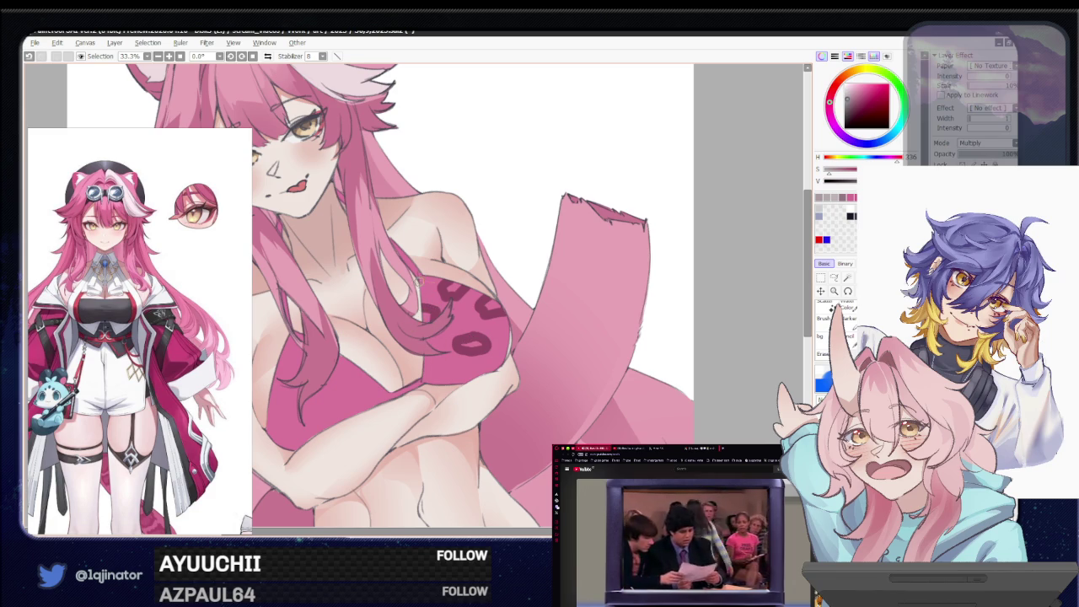
{"action": "left_click_drag", "start_coordinate": [440, 371], "coordinate": [435, 305]}
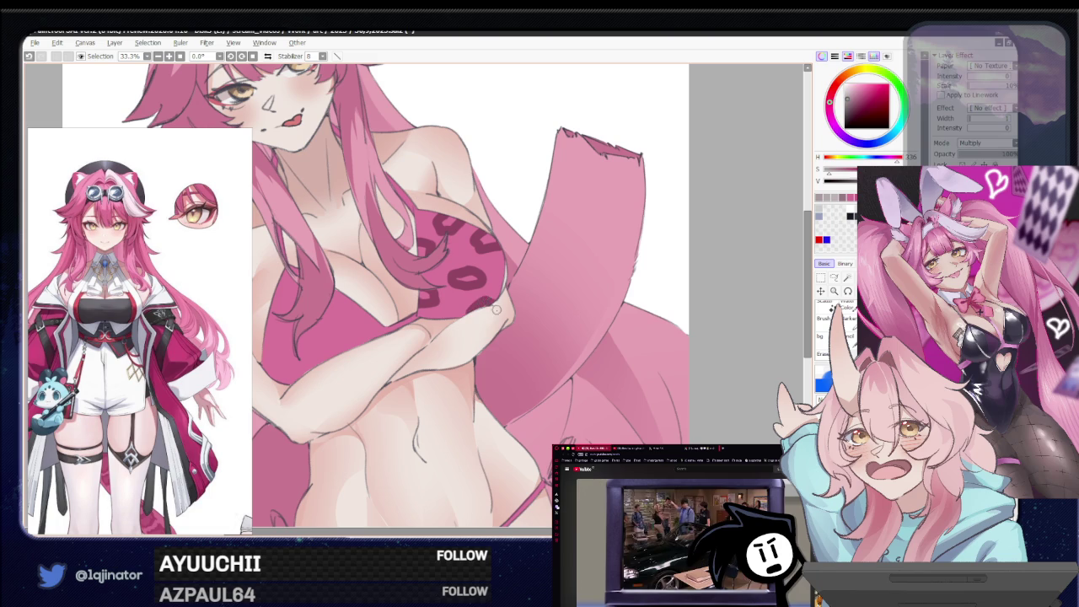
{"action": "left_click_drag", "start_coordinate": [495, 301], "coordinate": [639, 288]}
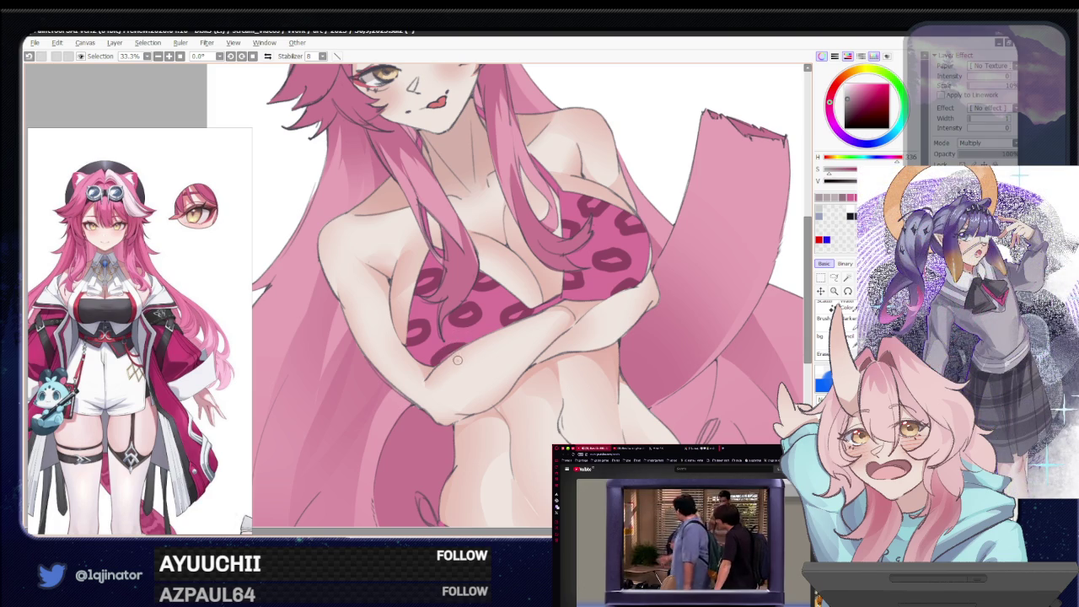
{"action": "mouse_move", "coordinate": [594, 350]}
{"action": "left_mouse_down"}
{"action": "mouse_move", "coordinate": [492, 339]}
{"action": "mouse_move", "coordinate": [524, 335]}
{"action": "mouse_move", "coordinate": [456, 350]}
{"action": "left_mouse_up"}
{"action": "mouse_move", "coordinate": [522, 308]}
{"action": "left_mouse_down"}
{"action": "mouse_move", "coordinate": [540, 331]}
{"action": "mouse_move", "coordinate": [509, 337]}
{"action": "mouse_move", "coordinate": [529, 333]}
{"action": "mouse_move", "coordinate": [502, 351]}
{"action": "mouse_move", "coordinate": [519, 339]}
{"action": "mouse_move", "coordinate": [495, 376]}
{"action": "left_mouse_up"}
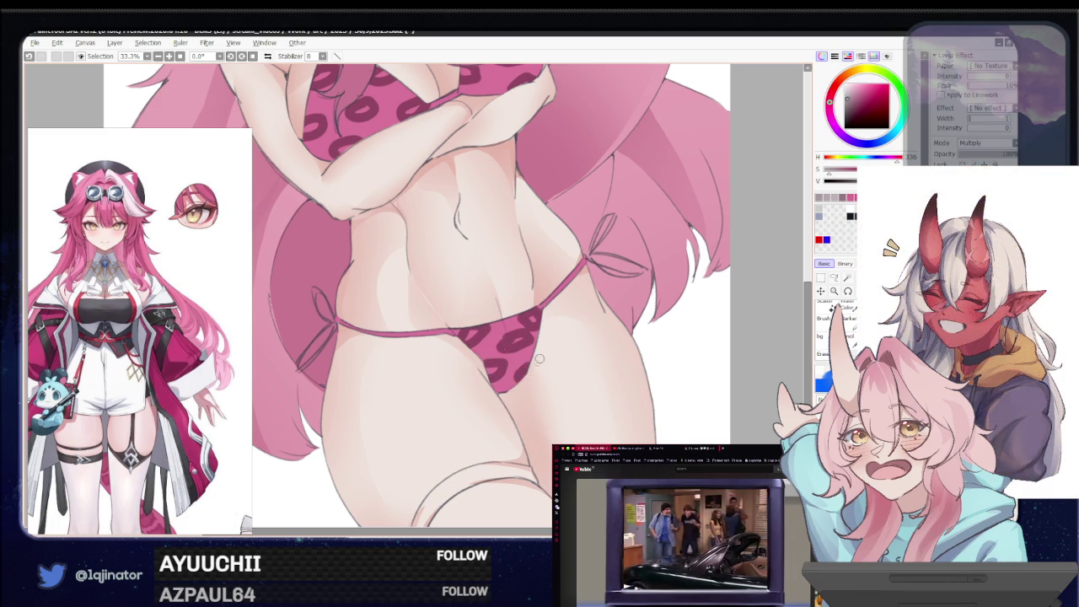
{"action": "key", "text": "e"}
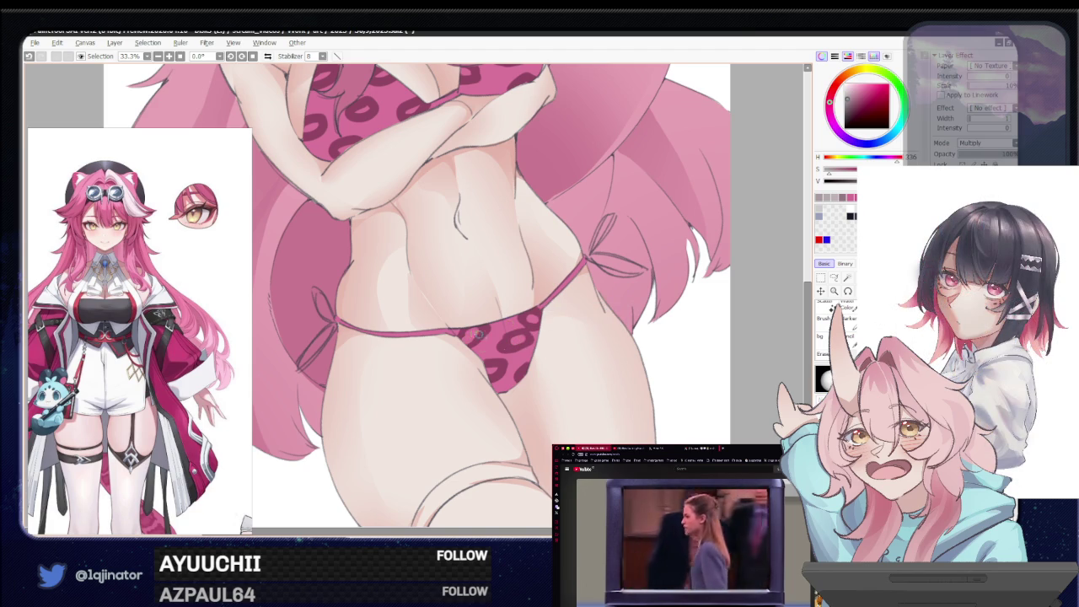
Pan across the face and torso, then zoom out from 33.3% to 12.5%
{"action": "scroll", "coordinate": [492, 368], "scroll_direction": "up", "scroll_amount": 3}
{"action": "scroll", "coordinate": [456, 346], "scroll_direction": "up", "scroll_amount": 3}
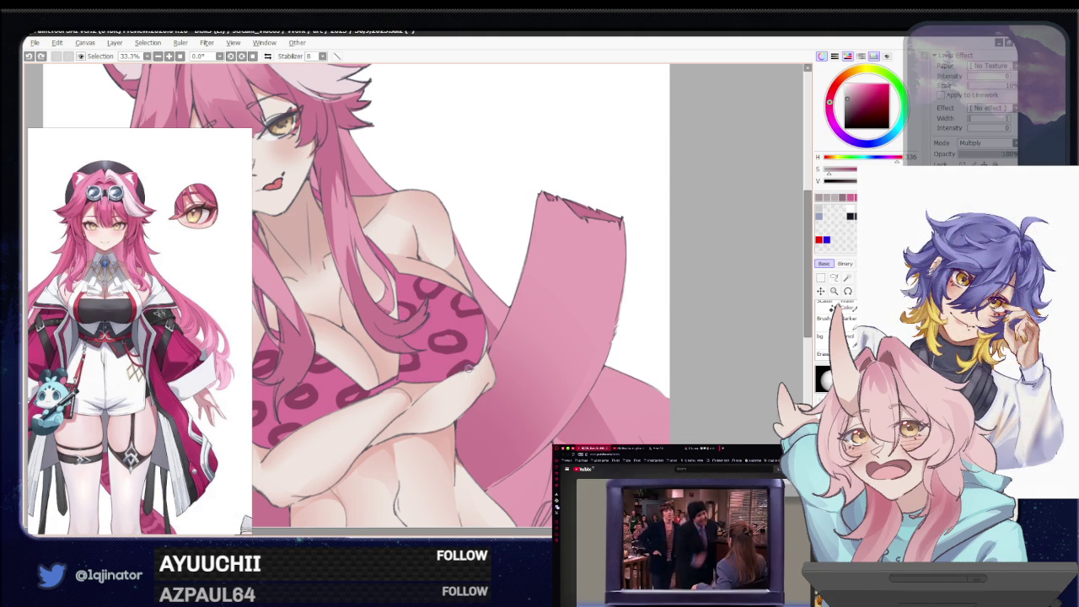
{"action": "left_click_drag", "start_coordinate": [345, 398], "coordinate": [423, 372]}
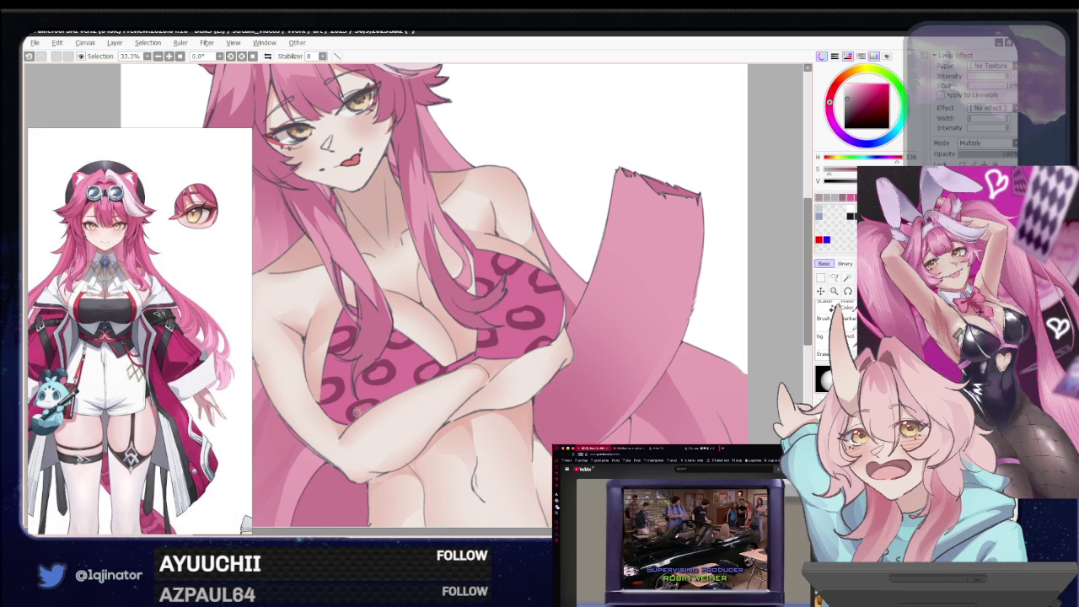
{"action": "scroll", "coordinate": [358, 413], "scroll_direction": "down", "scroll_amount": 2}
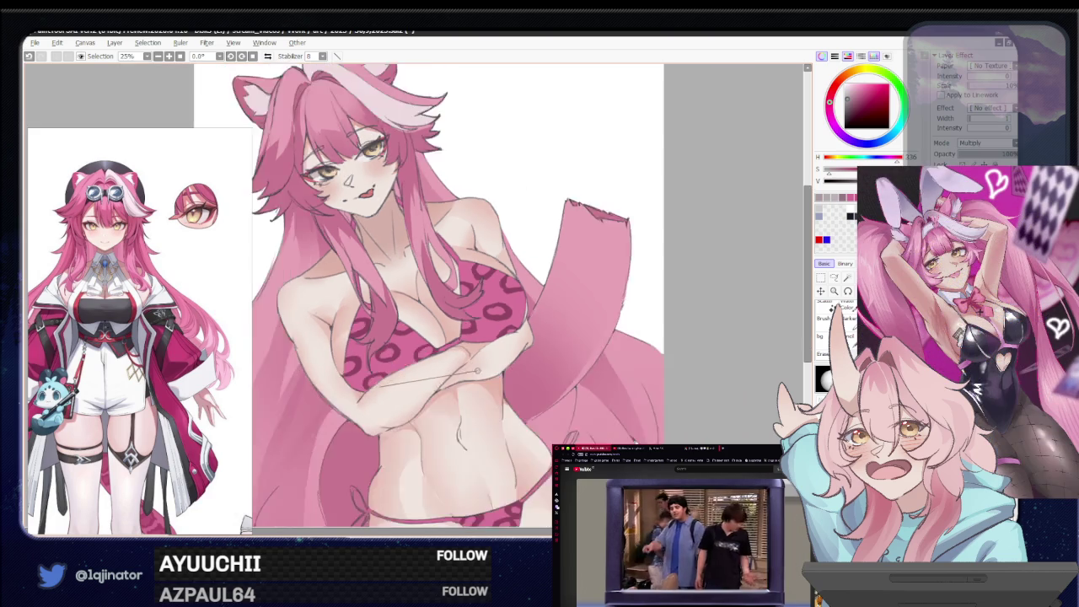
{"action": "scroll", "coordinate": [357, 413], "scroll_direction": "down", "scroll_amount": 1}
{"action": "scroll", "coordinate": [357, 413], "scroll_direction": "down", "scroll_amount": 1}
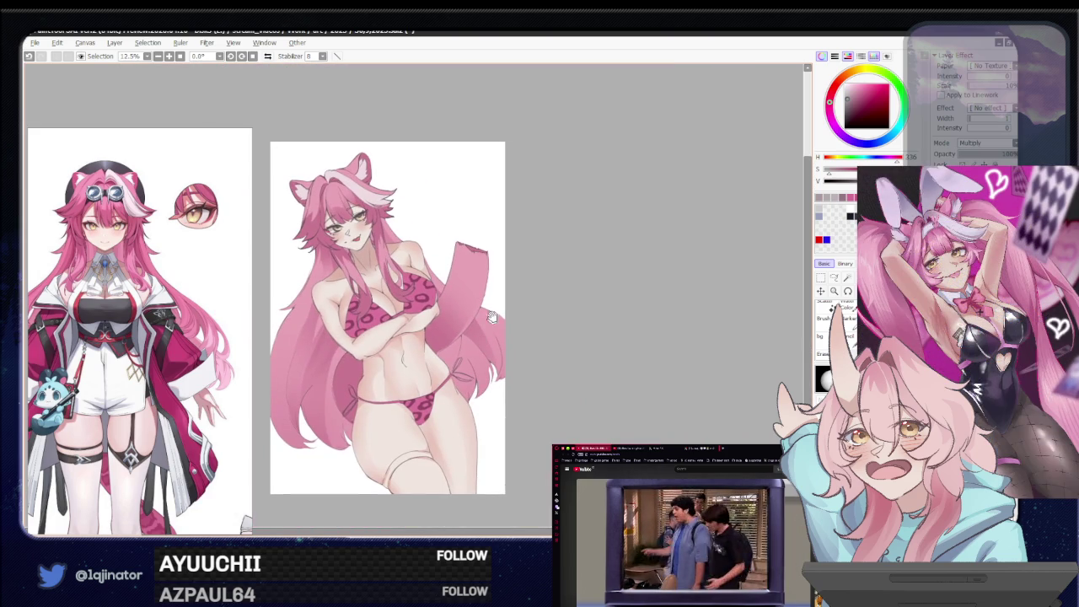
Apply a Gaussian Blur with radius 3.0 to the painting
{"action": "left_click", "coordinate": [233, 42]}
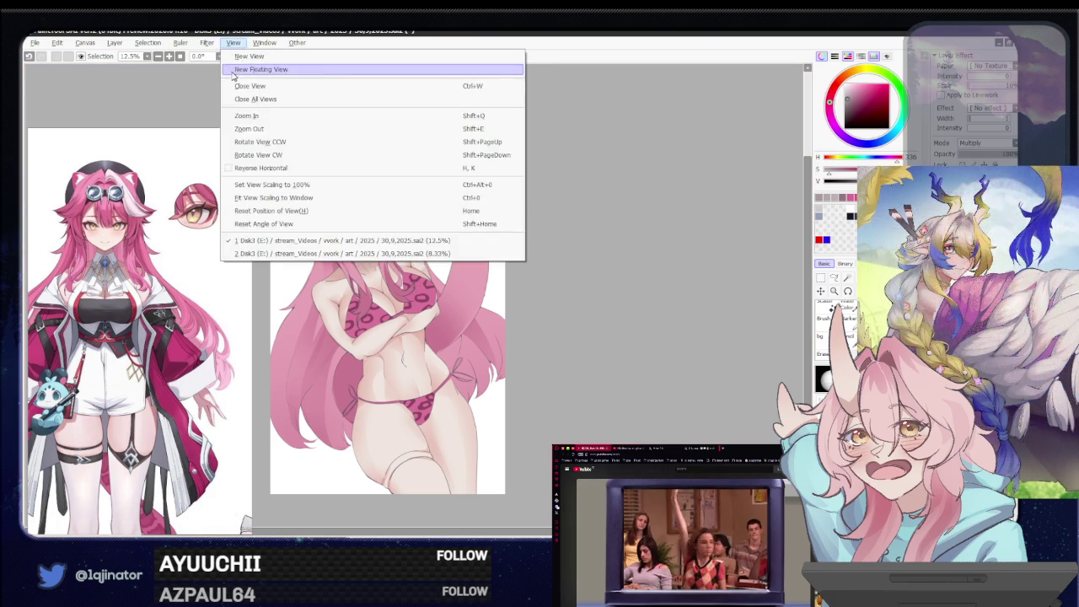
{"action": "left_click", "coordinate": [308, 74]}
{"action": "left_click_drag", "start_coordinate": [429, 406], "coordinate": [424, 412]}
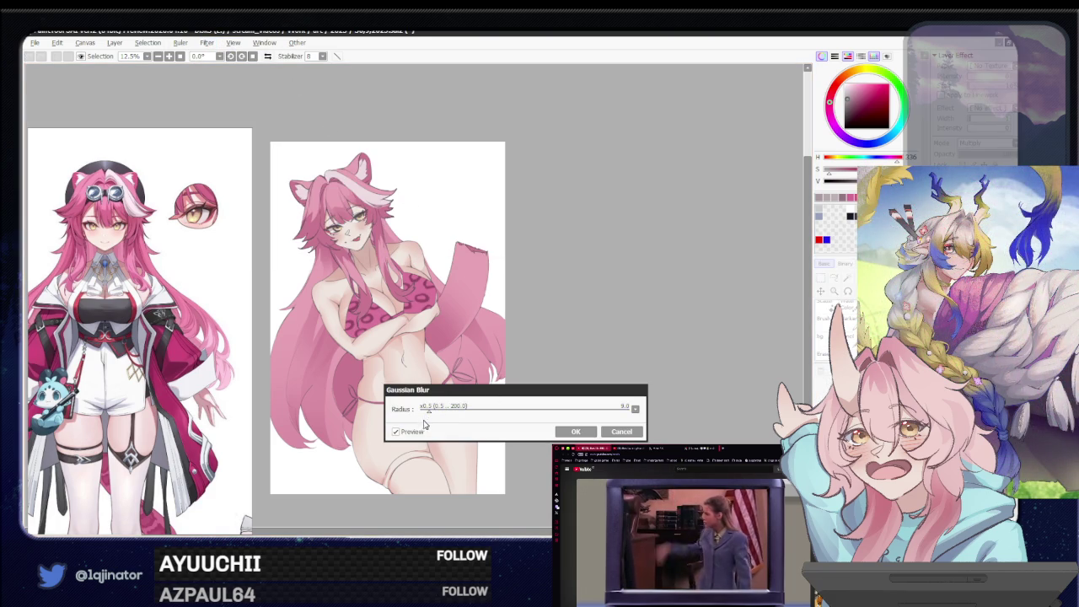
{"action": "left_click", "coordinate": [574, 431]}
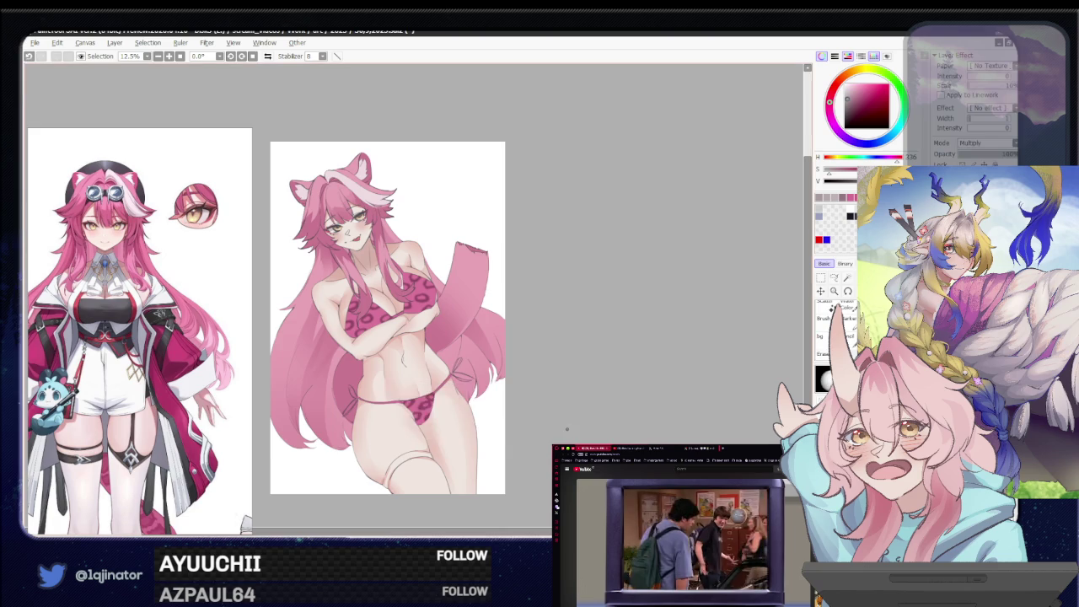
{"action": "key", "text": "ctrl+plus"}
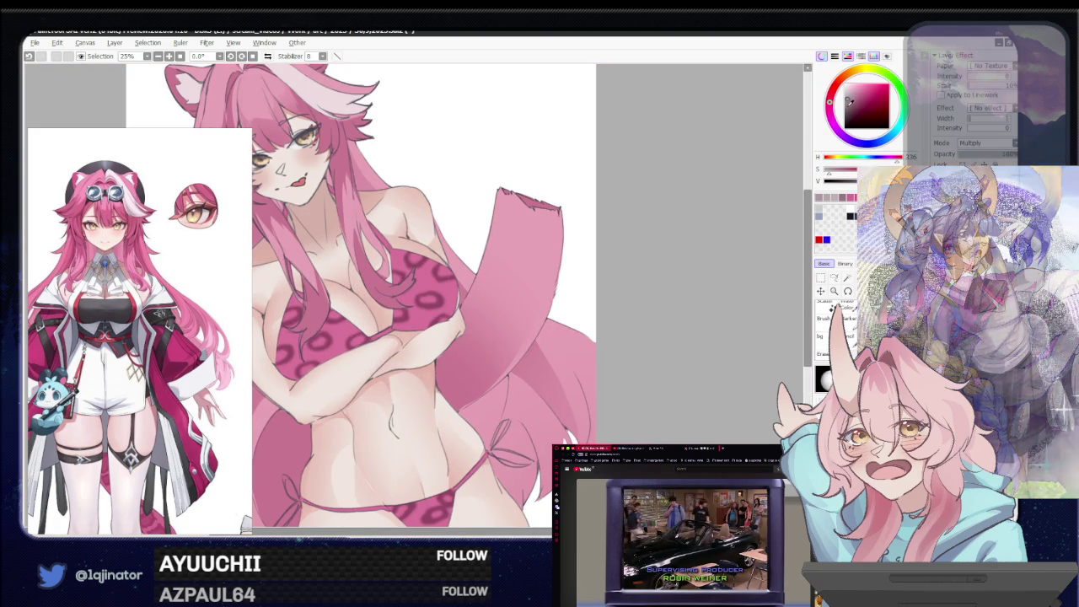
Pick a slightly darker pink, zoom in, and undo the last hair stroke
{"action": "left_click", "coordinate": [852, 107]}
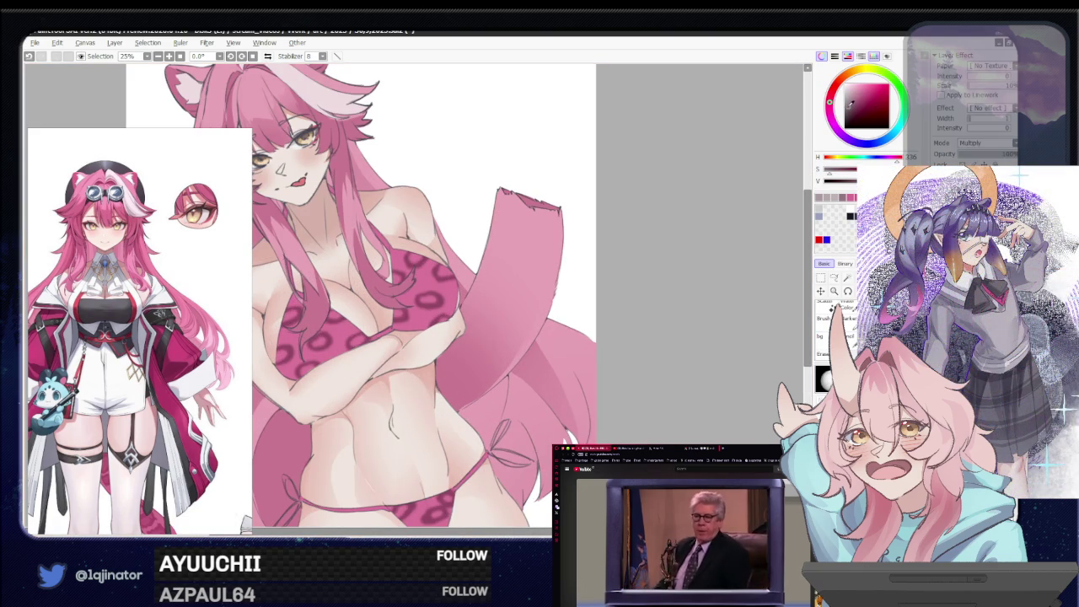
{"action": "key", "text": "ctrl+plus"}
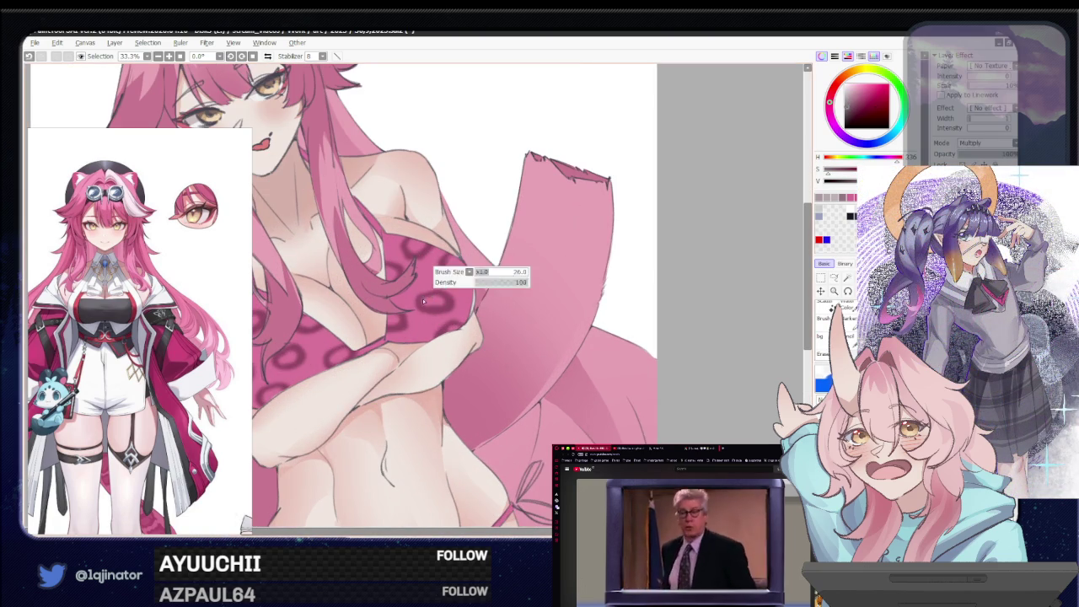
{"action": "key", "text": "ctrl+z"}
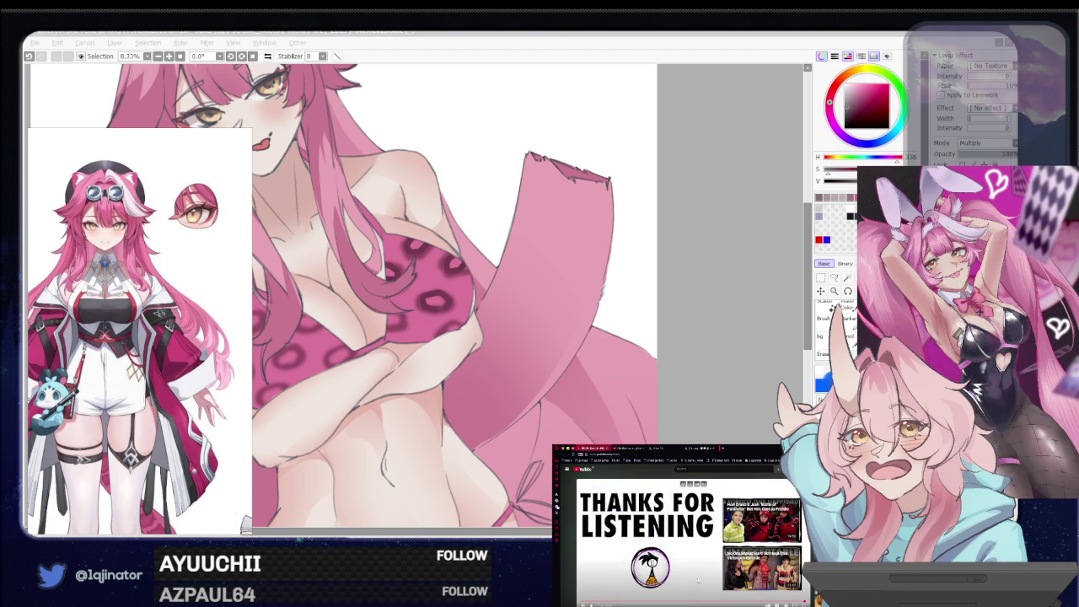
Scroll over the figure and dismiss the video player's up-next suggestion
{"action": "scroll", "coordinate": [699, 573], "scroll_direction": "down", "scroll_amount": 5}
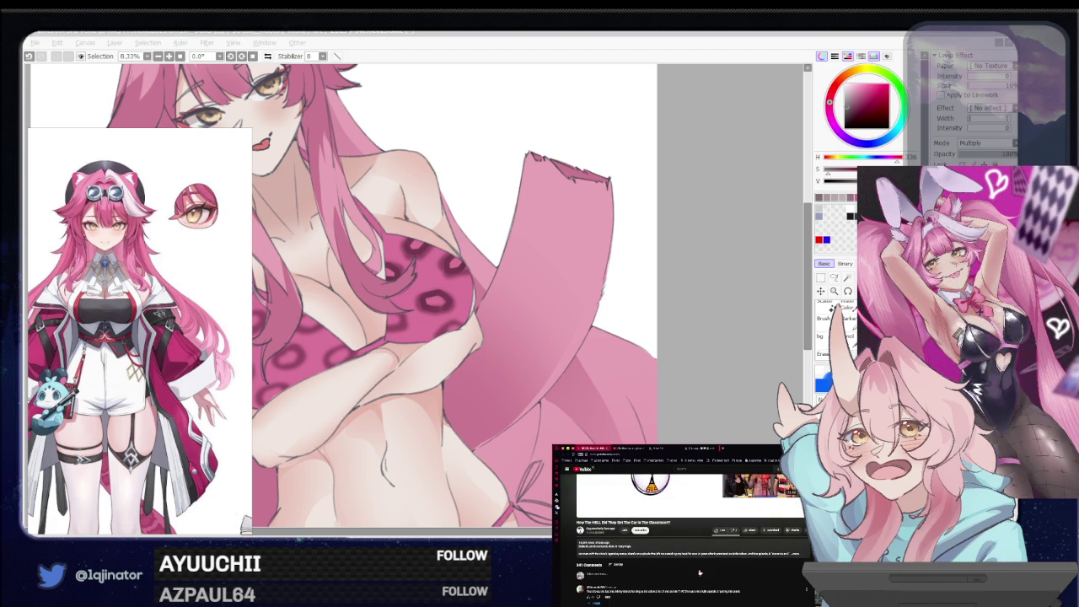
{"action": "scroll", "coordinate": [698, 573], "scroll_direction": "down", "scroll_amount": 3}
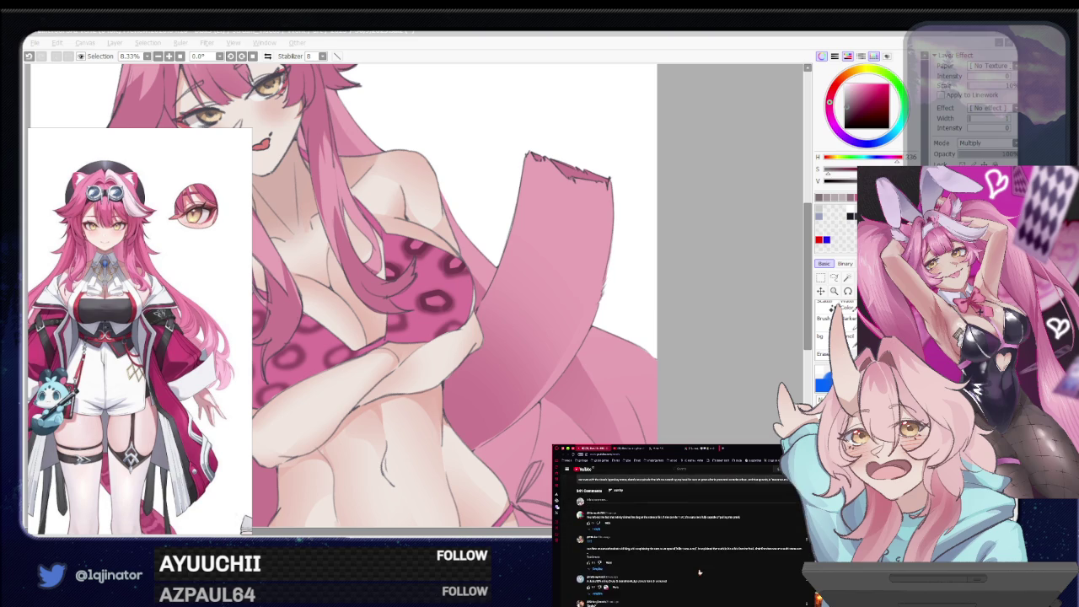
{"action": "scroll", "coordinate": [704, 583], "scroll_direction": "up", "scroll_amount": 8}
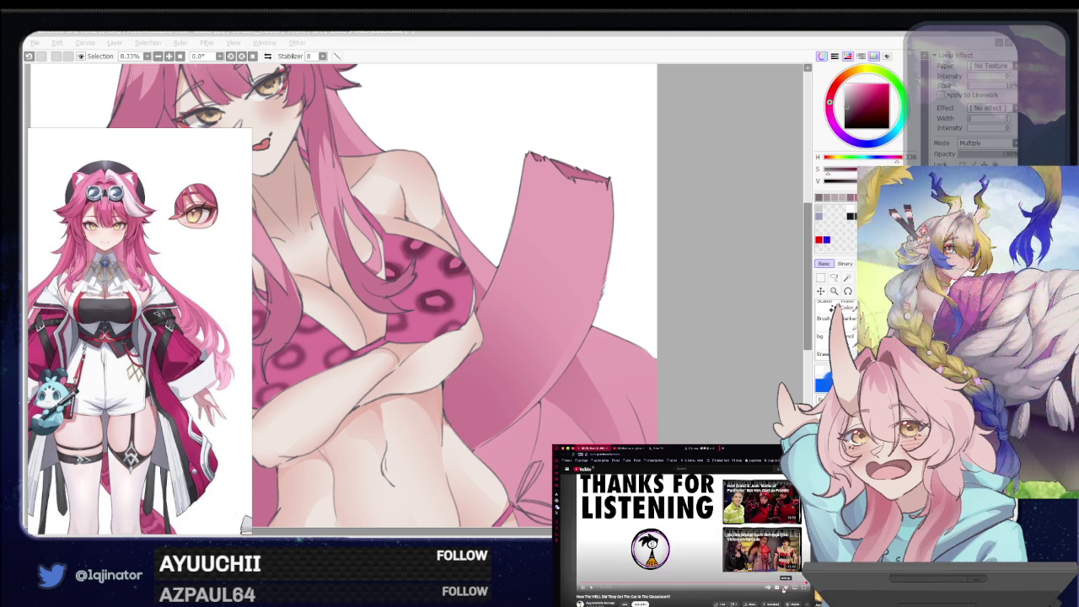
{"action": "scroll", "coordinate": [707, 602], "scroll_direction": "up", "scroll_amount": 1}
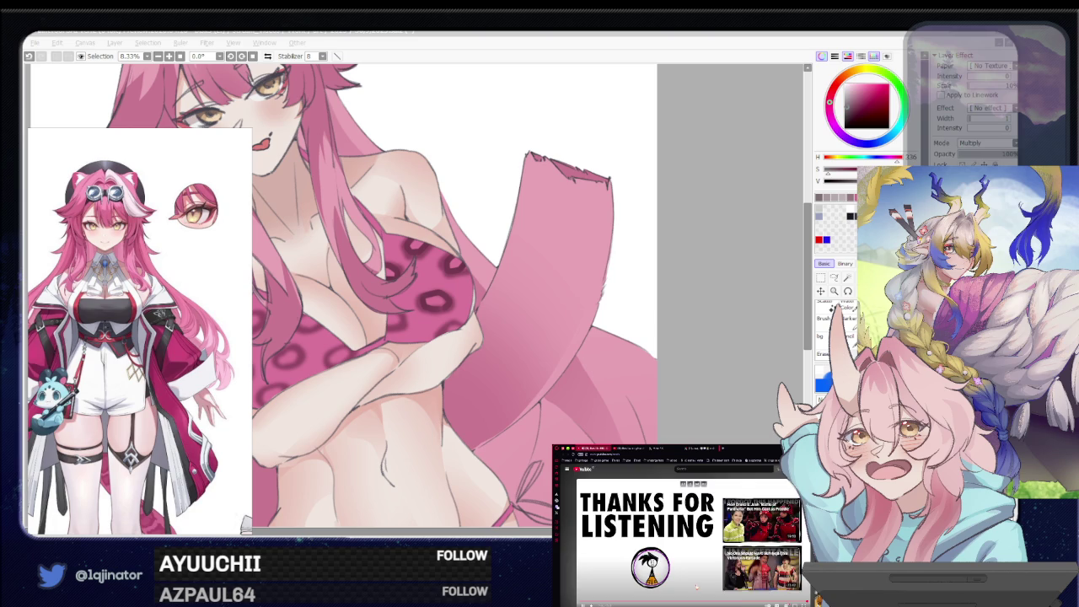
{"action": "scroll", "coordinate": [697, 587], "scroll_direction": "down", "scroll_amount": 10}
{"action": "scroll", "coordinate": [696, 587], "scroll_direction": "down", "scroll_amount": 3}
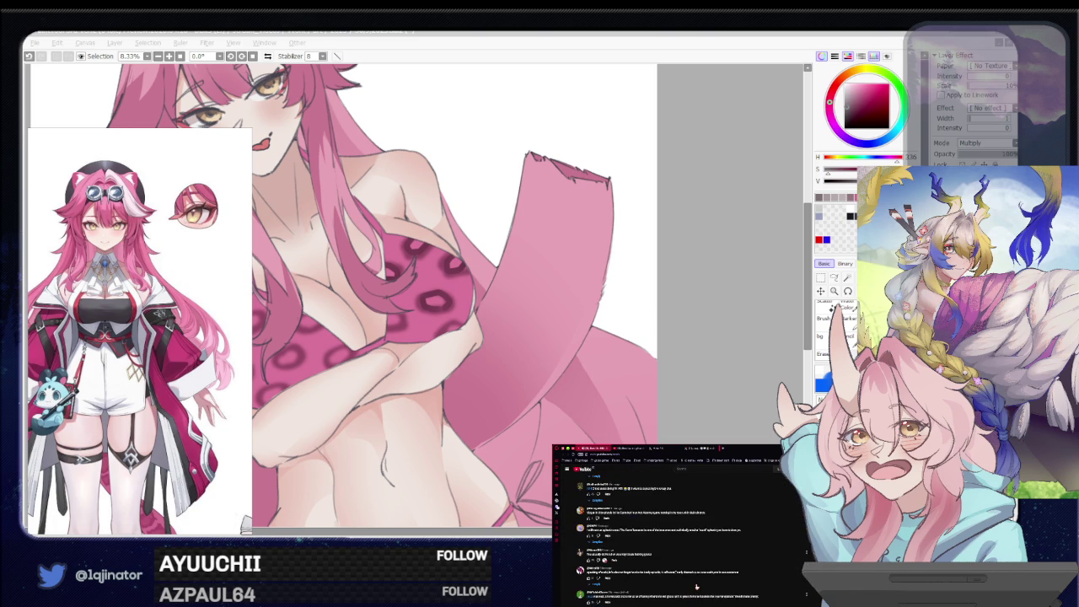
{"action": "scroll", "coordinate": [691, 573], "scroll_direction": "up", "scroll_amount": 10}
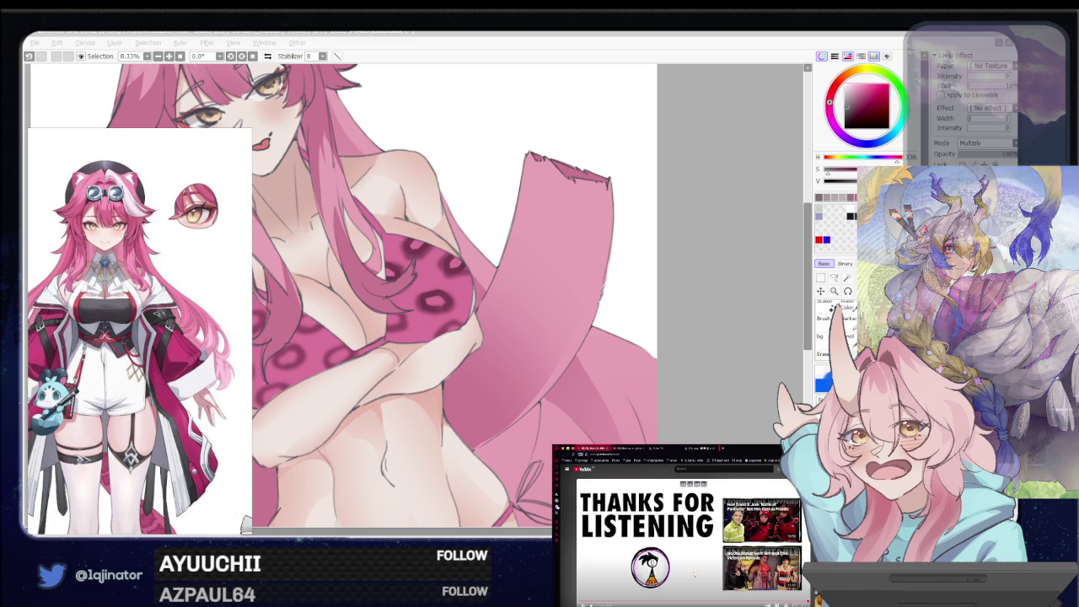
{"action": "left_click", "coordinate": [681, 571]}
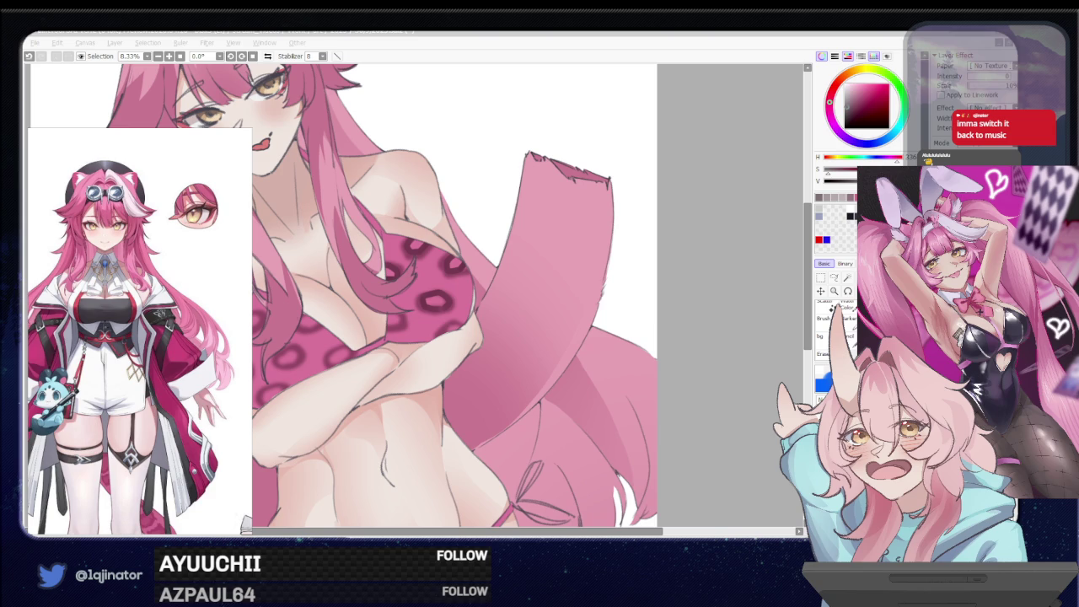
{"action": "scroll", "coordinate": [545, 337], "scroll_direction": "down", "scroll_amount": 2}
{"action": "scroll", "coordinate": [546, 336], "scroll_direction": "down", "scroll_amount": 3}
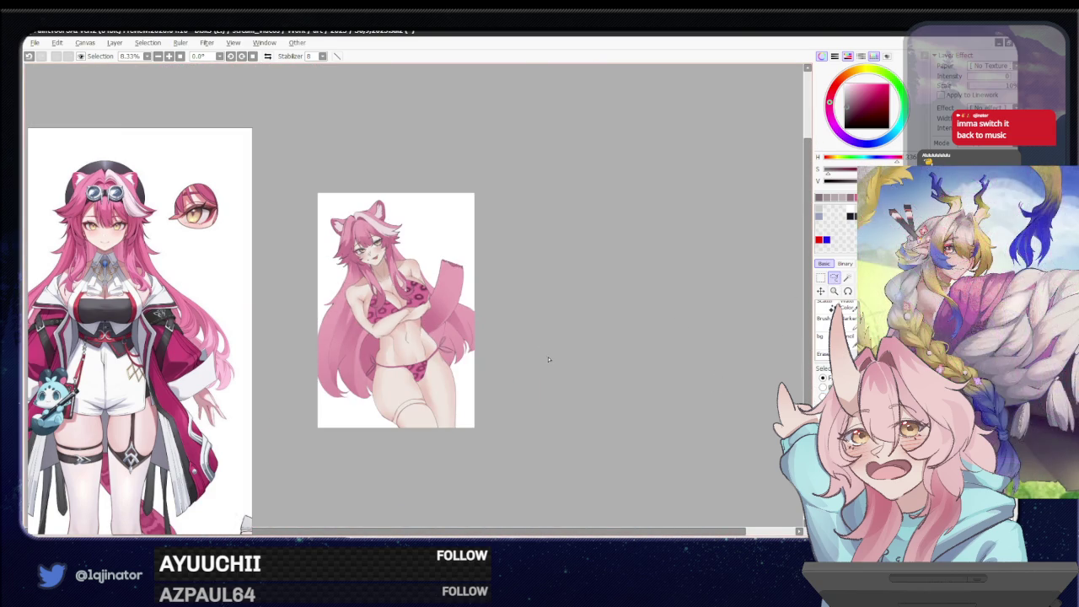
{"action": "scroll", "coordinate": [542, 361], "scroll_direction": "up", "scroll_amount": 2}
{"action": "scroll", "coordinate": [522, 367], "scroll_direction": "up", "scroll_amount": 1}
{"action": "scroll", "coordinate": [505, 371], "scroll_direction": "up", "scroll_amount": 1}
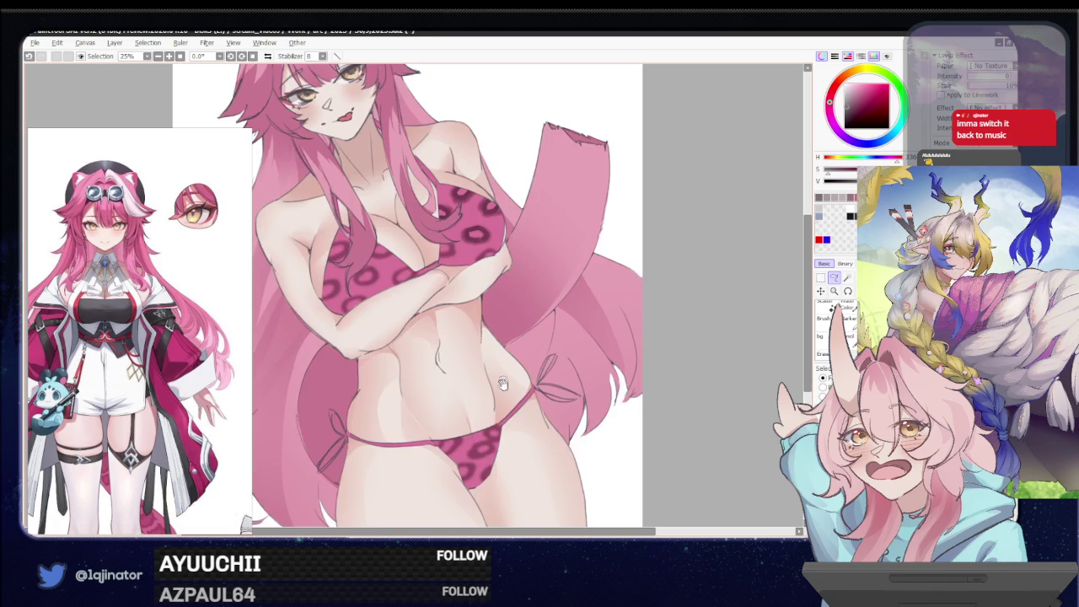
{"action": "scroll", "coordinate": [490, 376], "scroll_direction": "up", "scroll_amount": 1}
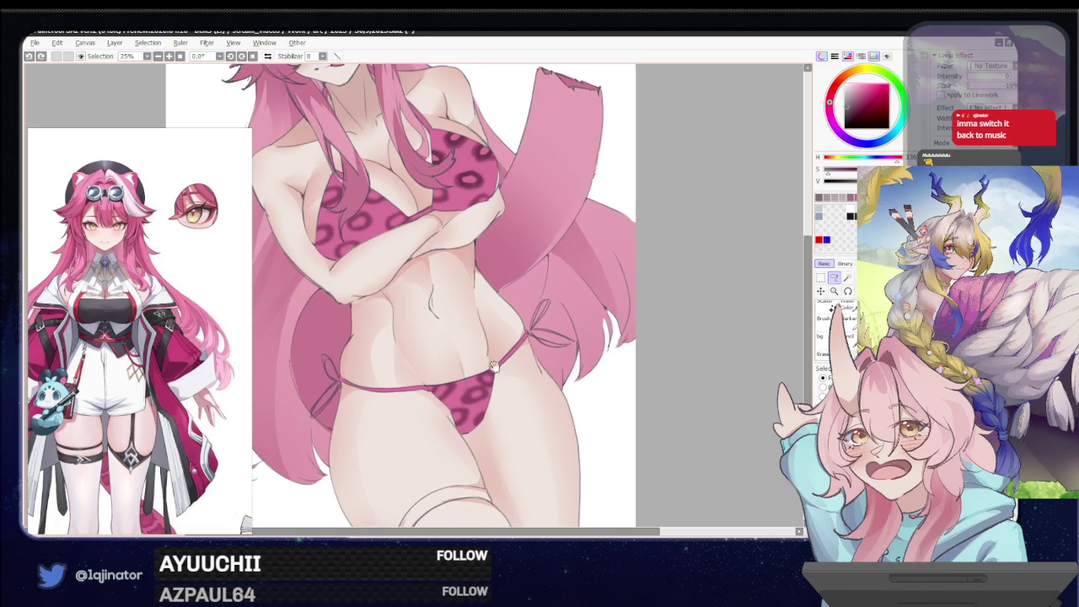
{"action": "left_click_drag", "start_coordinate": [494, 374], "coordinate": [498, 410]}
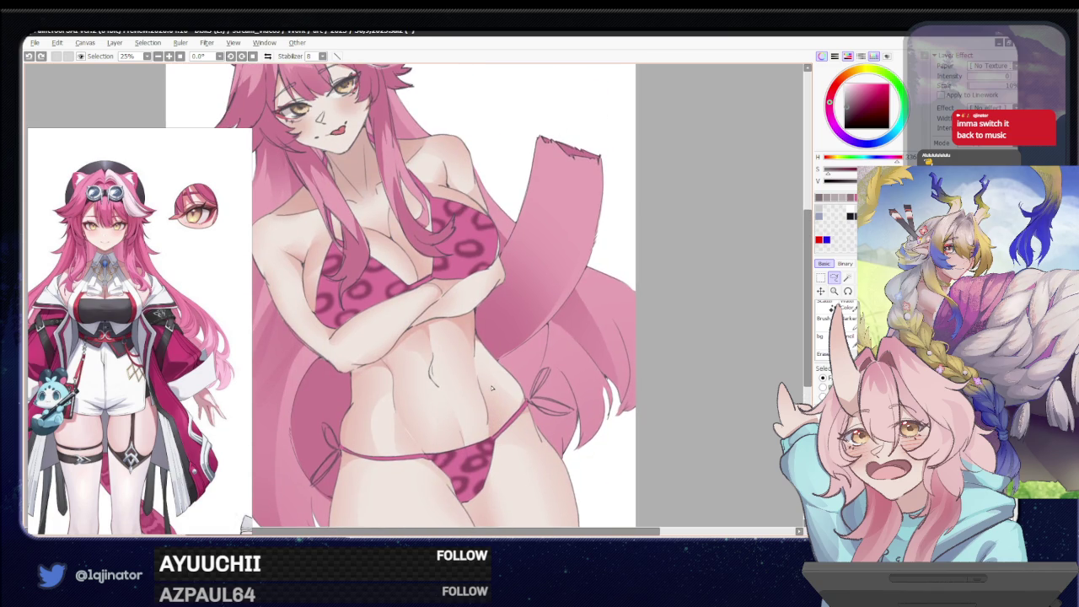
{"action": "left_click_drag", "start_coordinate": [492, 388], "coordinate": [497, 374]}
{"action": "scroll", "coordinate": [497, 375], "scroll_direction": "down", "scroll_amount": 1}
{"action": "scroll", "coordinate": [497, 388], "scroll_direction": "down", "scroll_amount": 1}
{"action": "scroll", "coordinate": [495, 403], "scroll_direction": "down", "scroll_amount": 2}
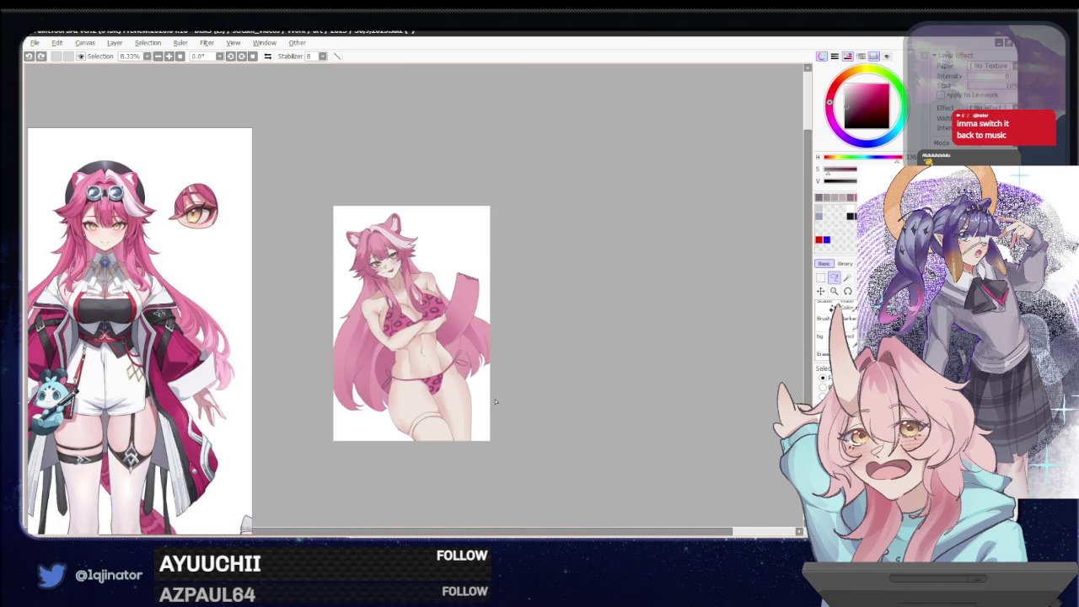
{"action": "scroll", "coordinate": [495, 402], "scroll_direction": "up", "scroll_amount": 2}
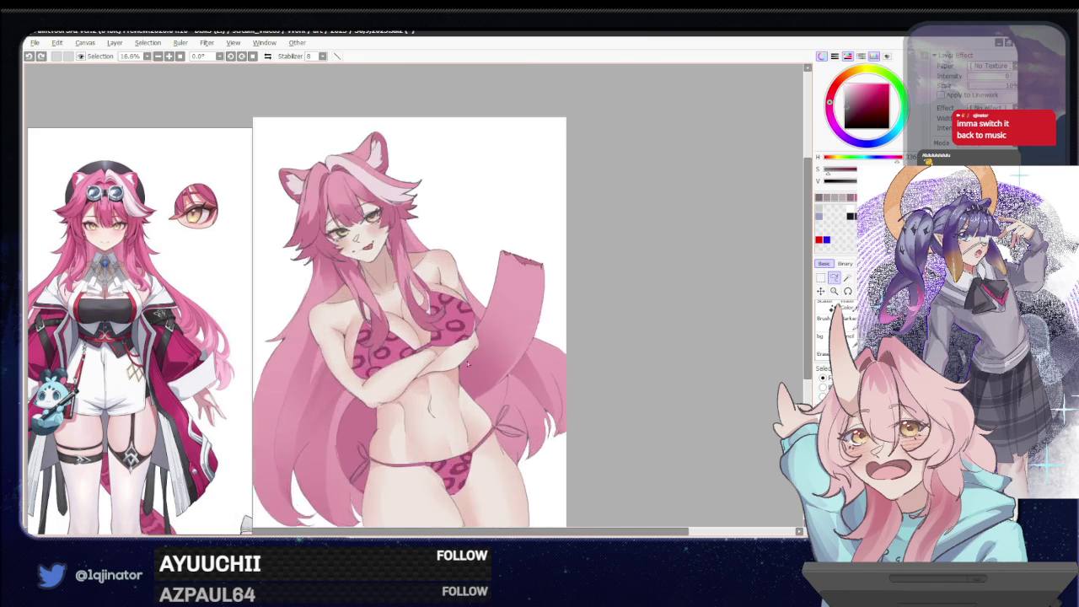
{"action": "scroll", "coordinate": [495, 380], "scroll_direction": "up", "scroll_amount": 2}
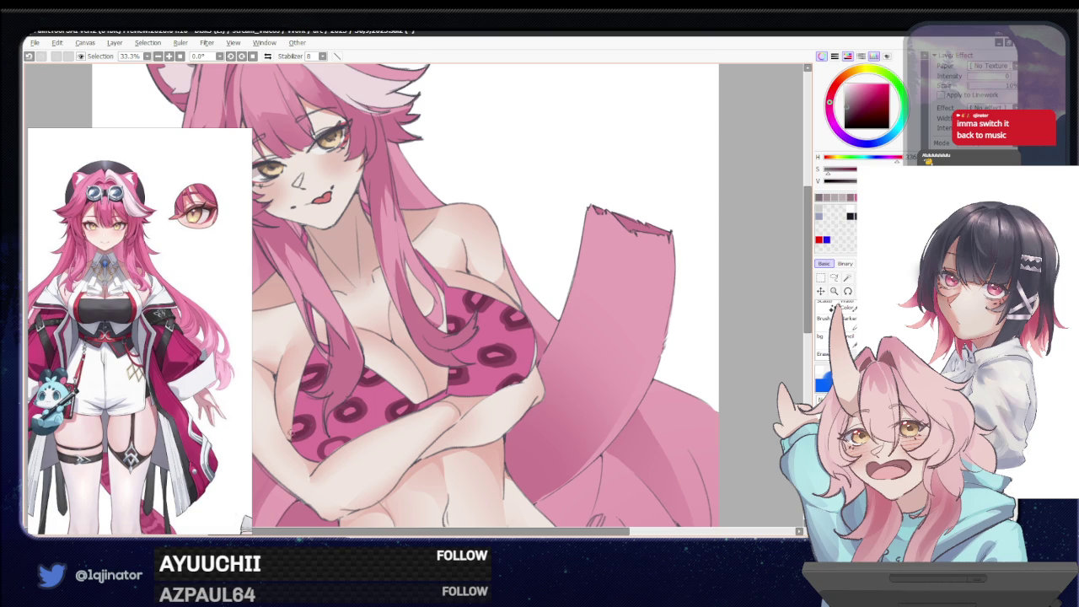
{"action": "left_click_drag", "start_coordinate": [332, 447], "coordinate": [346, 427]}
{"action": "mouse_move", "coordinate": [484, 452]}
{"action": "left_mouse_down"}
{"action": "mouse_move", "coordinate": [472, 329]}
{"action": "mouse_move", "coordinate": [447, 249]}
{"action": "left_mouse_up"}
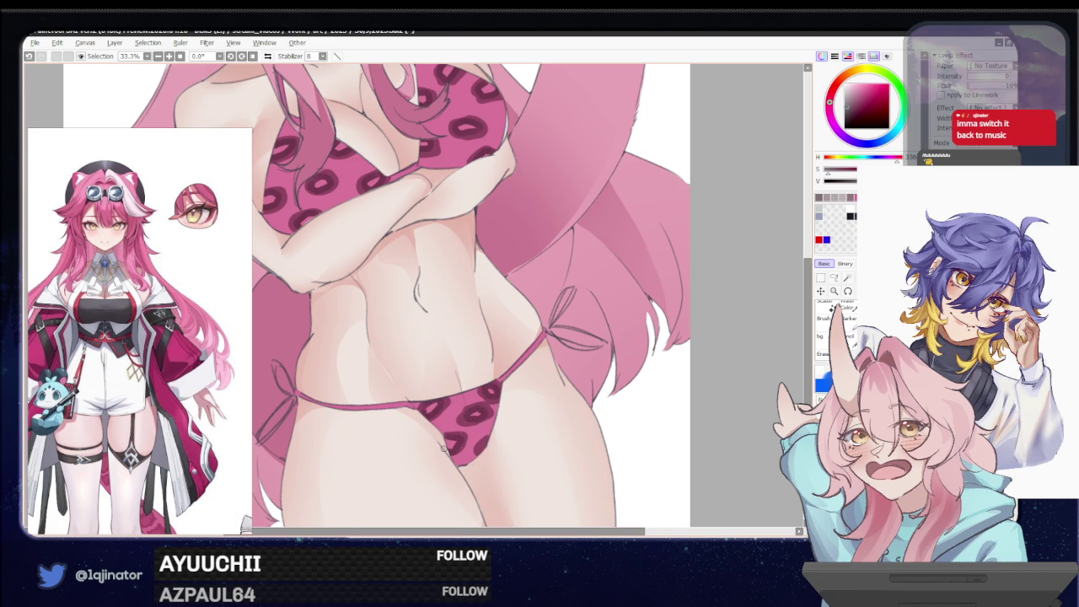
{"action": "scroll", "coordinate": [485, 440], "scroll_direction": "down", "scroll_amount": 2}
{"action": "scroll", "coordinate": [614, 390], "scroll_direction": "down", "scroll_amount": 1}
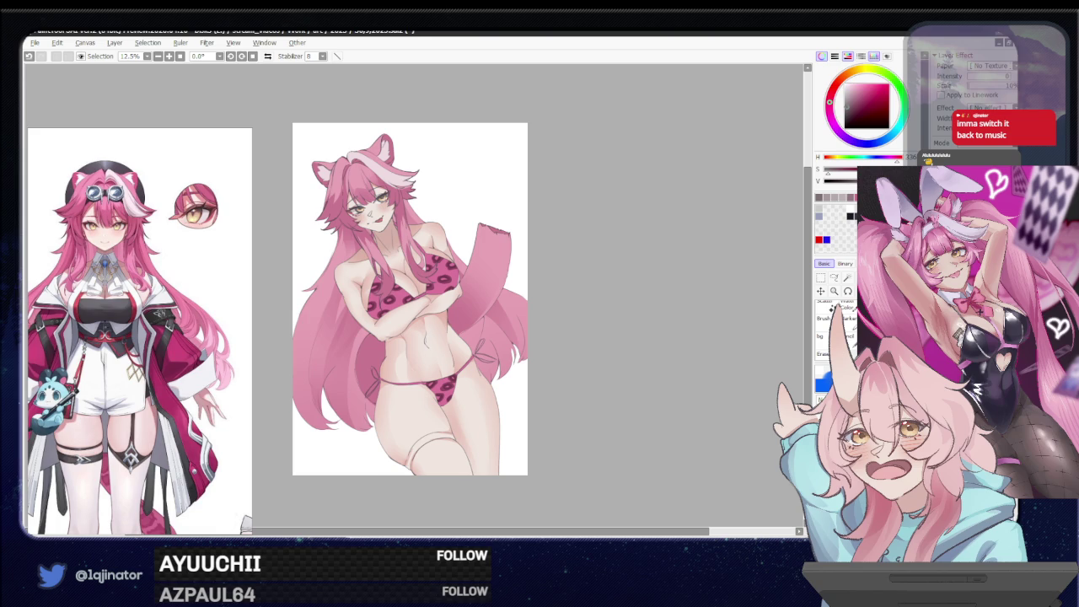
Fit the figure in view, pick a pink, and compare the bikini-top shading stroke, leaving it removed
{"action": "scroll", "coordinate": [457, 332], "scroll_direction": "up", "scroll_amount": 1}
{"action": "scroll", "coordinate": [446, 345], "scroll_direction": "up", "scroll_amount": 2}
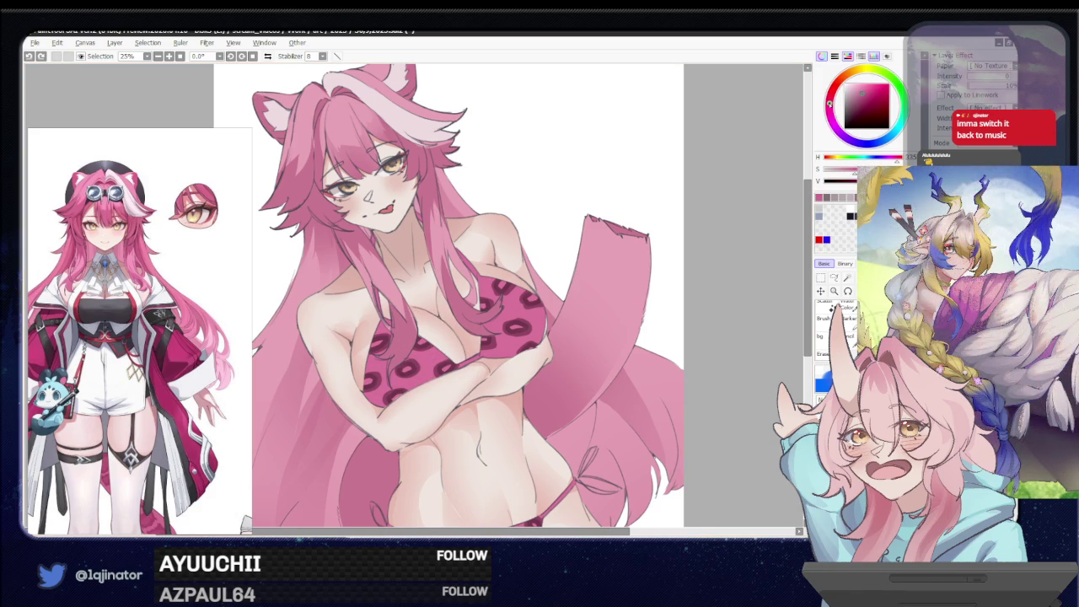
{"action": "key", "text": "minus"}
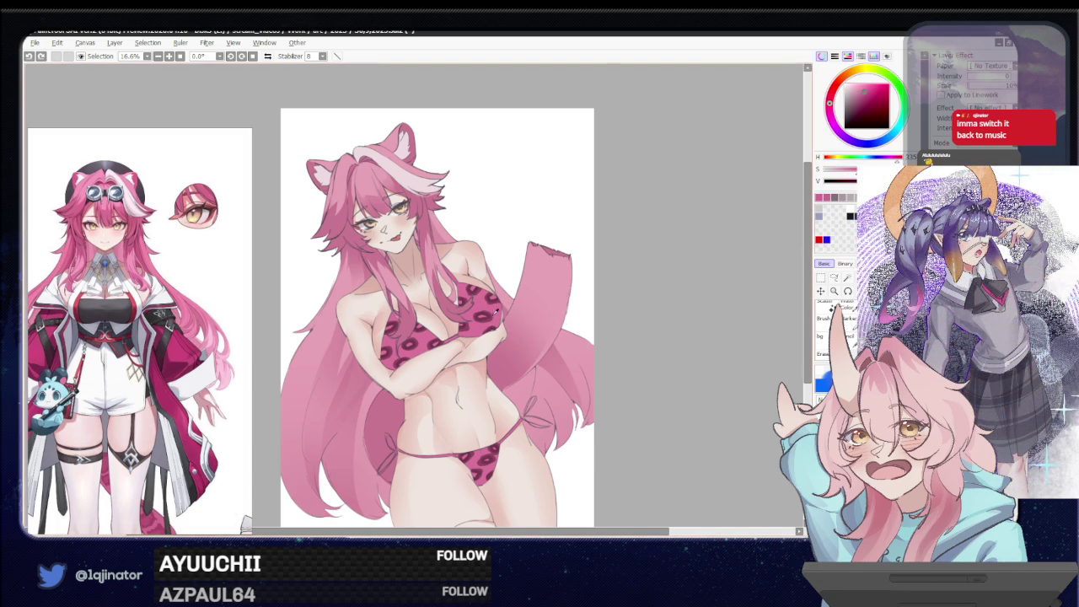
{"action": "left_click_drag", "start_coordinate": [831, 102], "coordinate": [866, 96]}
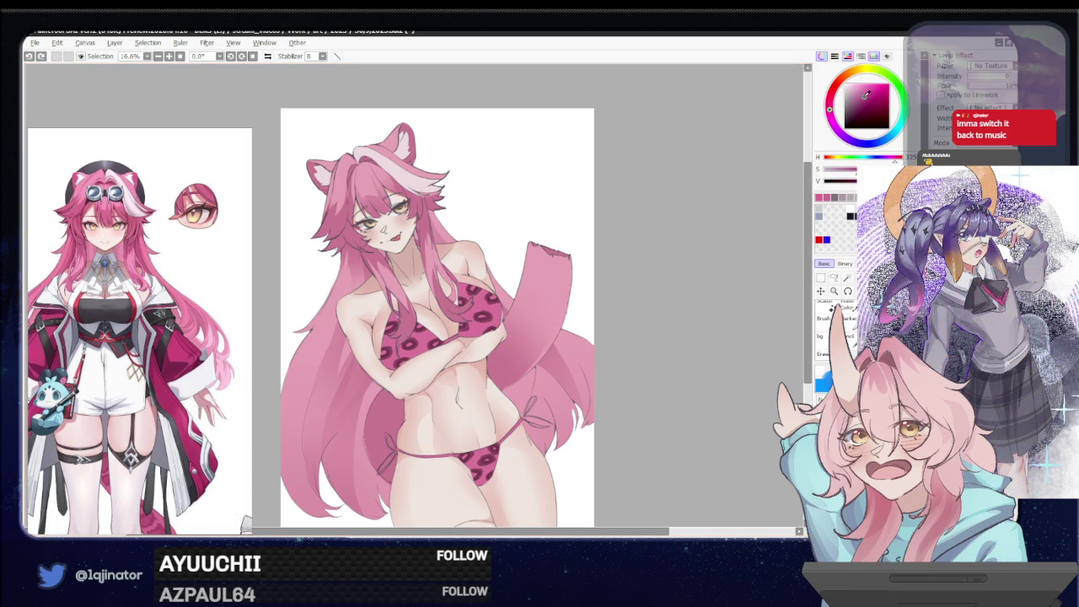
{"action": "left_click", "coordinate": [501, 286], "text": "alt"}
{"action": "key", "text": "ctrl+z"}
{"action": "key", "text": "ctrl+y"}
{"action": "key", "text": "ctrl+z"}
{"action": "key", "text": "ctrl+y"}
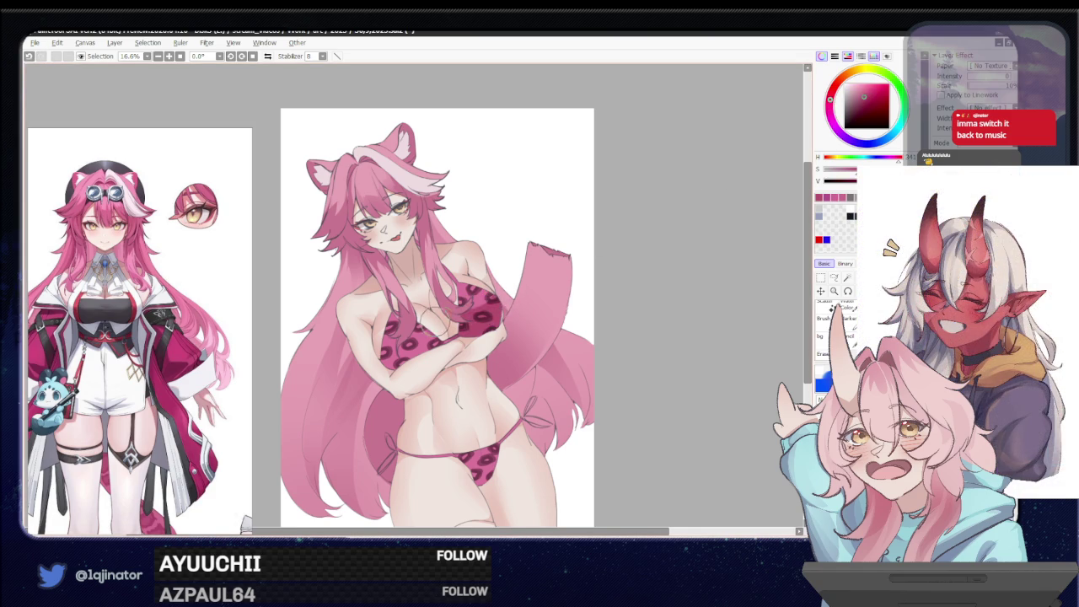
{"action": "key", "text": "ctrl+z"}
{"action": "key", "text": "ctrl+y"}
{"action": "key", "text": "ctrl+z"}
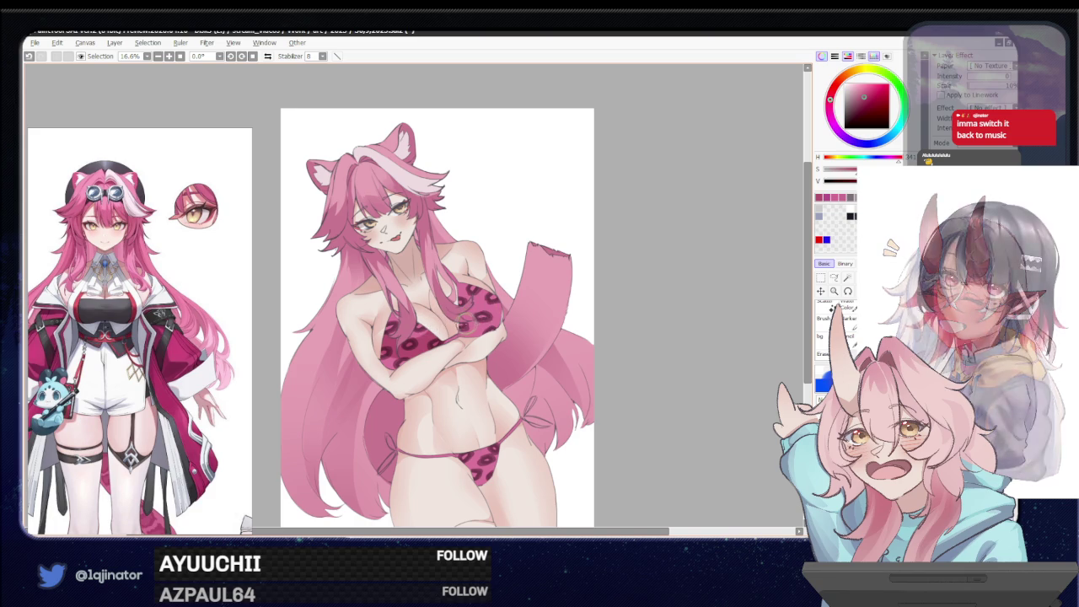
Reshade the bikini bottom edge, then choose a lighter pink and zoom in
{"action": "mouse_move", "coordinate": [504, 435]}
{"action": "left_mouse_down"}
{"action": "mouse_move", "coordinate": [473, 472]}
{"action": "mouse_move", "coordinate": [479, 484]}
{"action": "left_mouse_up"}
{"action": "key", "text": "ctrl+z"}
{"action": "key", "text": "ctrl+z"}
{"action": "left_click_drag", "start_coordinate": [504, 447], "coordinate": [471, 480]}
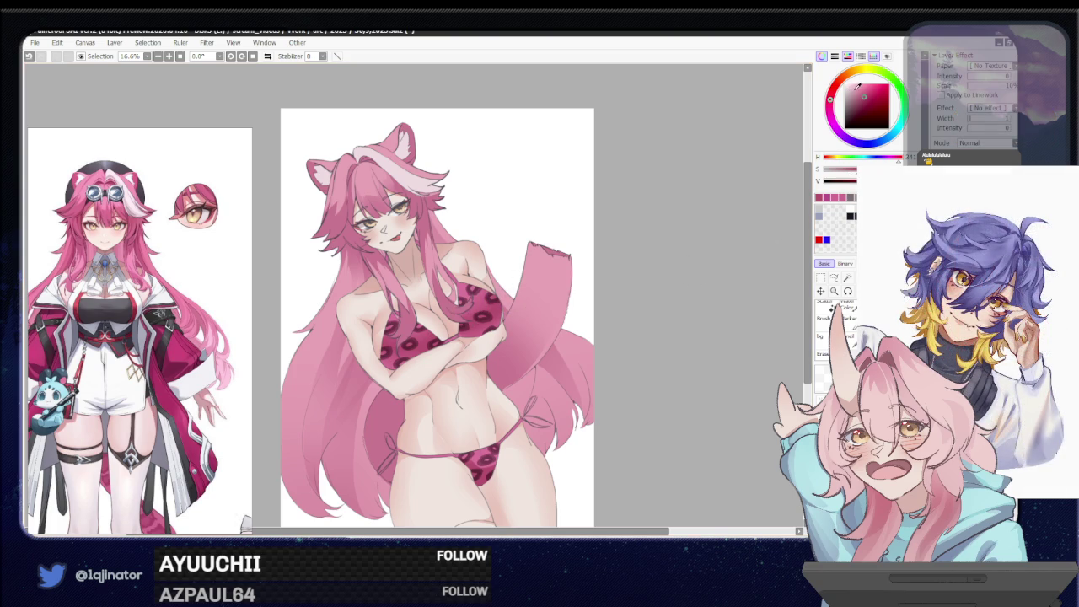
{"action": "left_click", "coordinate": [857, 85]}
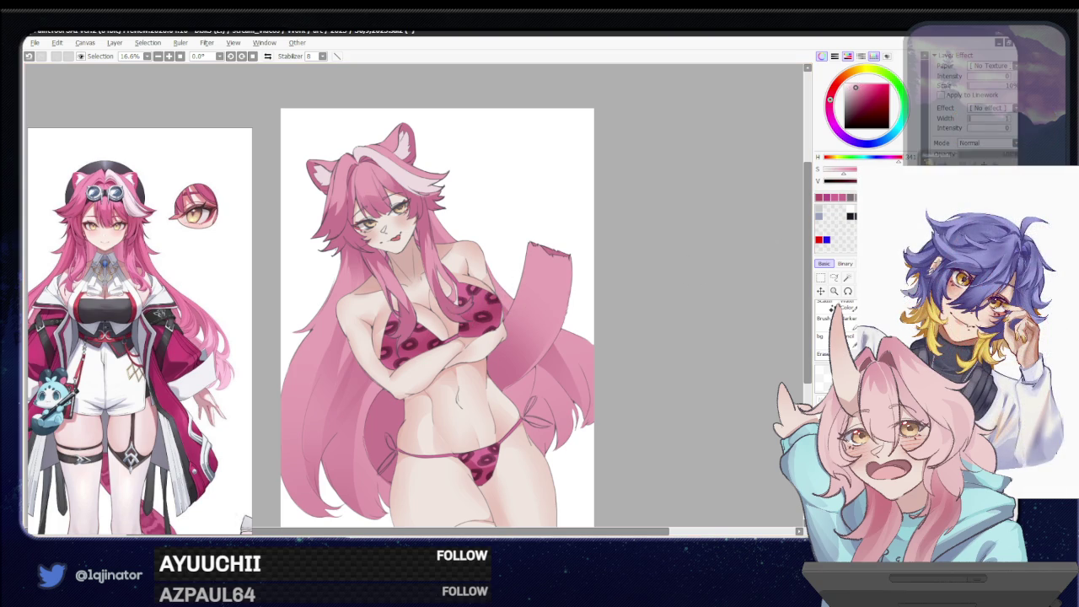
{"action": "key", "text": "ctrl+plus"}
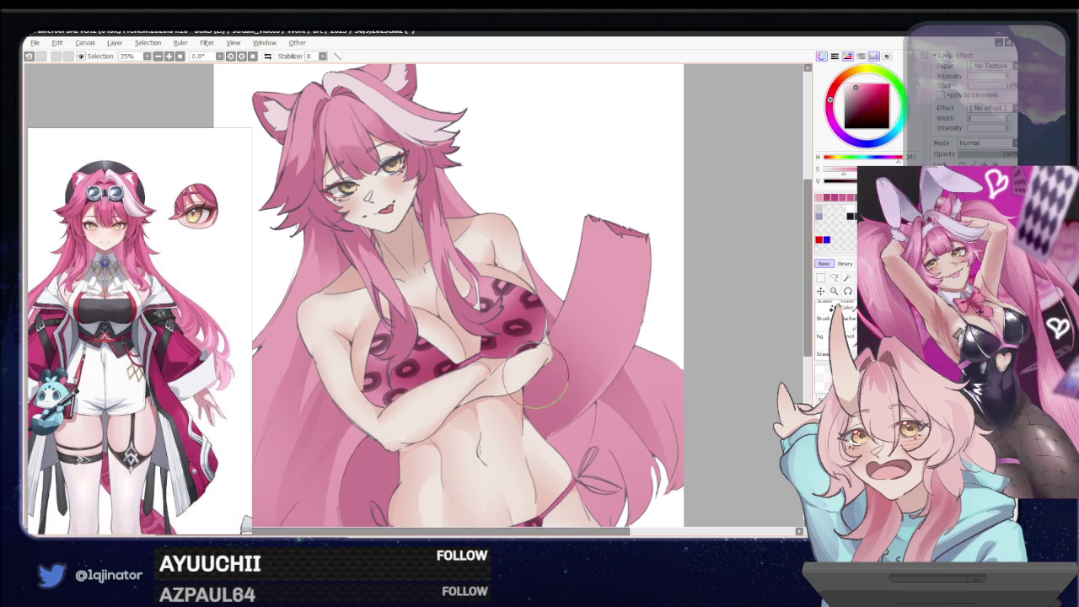
Look over the hips and whole figure, then rotate the canvas view to 4.2°
{"action": "left_click_drag", "start_coordinate": [531, 405], "coordinate": [548, 194]}
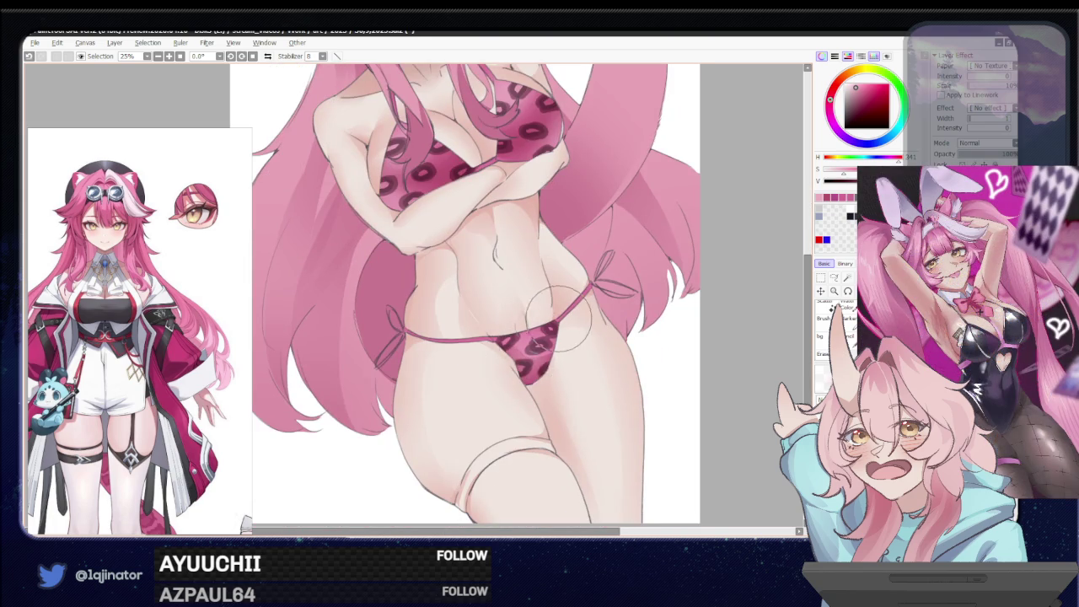
{"action": "right_click", "coordinate": [544, 329]}
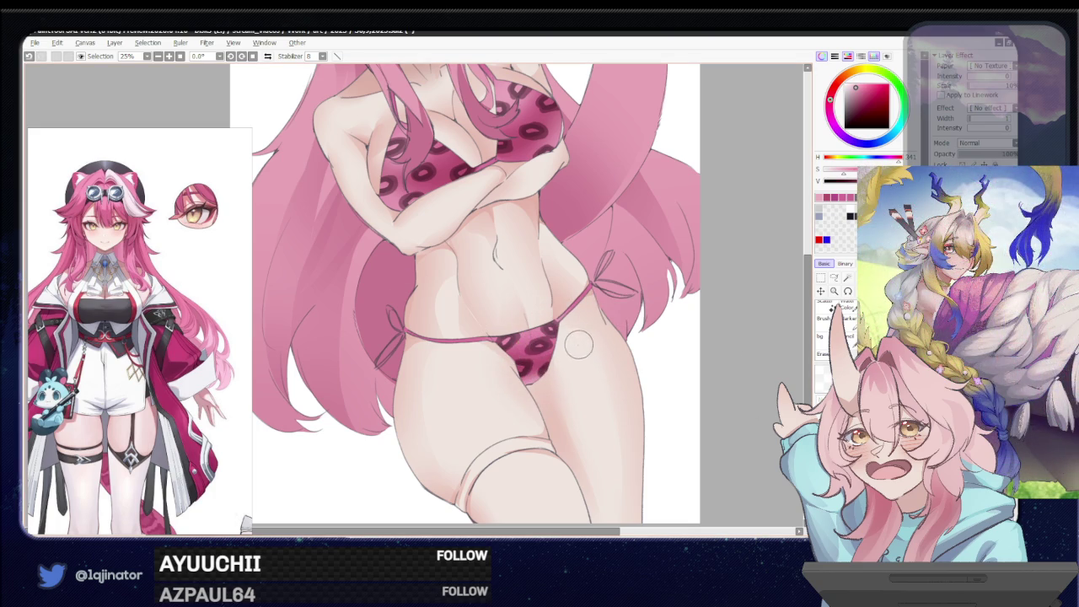
{"action": "scroll", "coordinate": [579, 343], "scroll_direction": "down", "scroll_amount": 1}
{"action": "scroll", "coordinate": [635, 342], "scroll_direction": "down", "scroll_amount": 1}
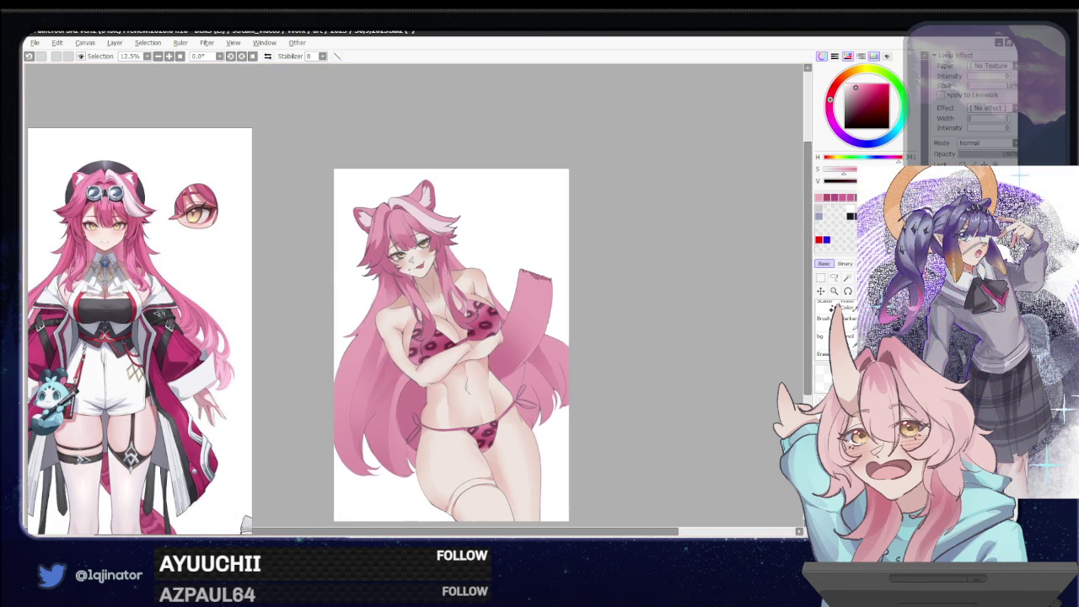
{"action": "key", "text": "ctrl+plus"}
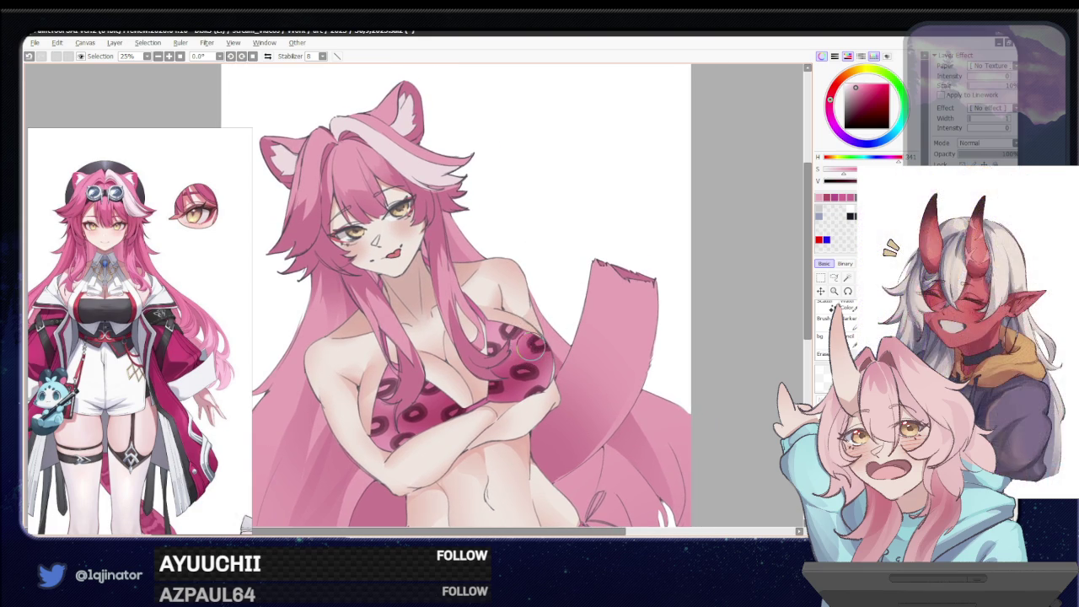
{"action": "key", "text": "ctrl+minus"}
{"action": "left_click_drag", "start_coordinate": [651, 341], "coordinate": [628, 371]}
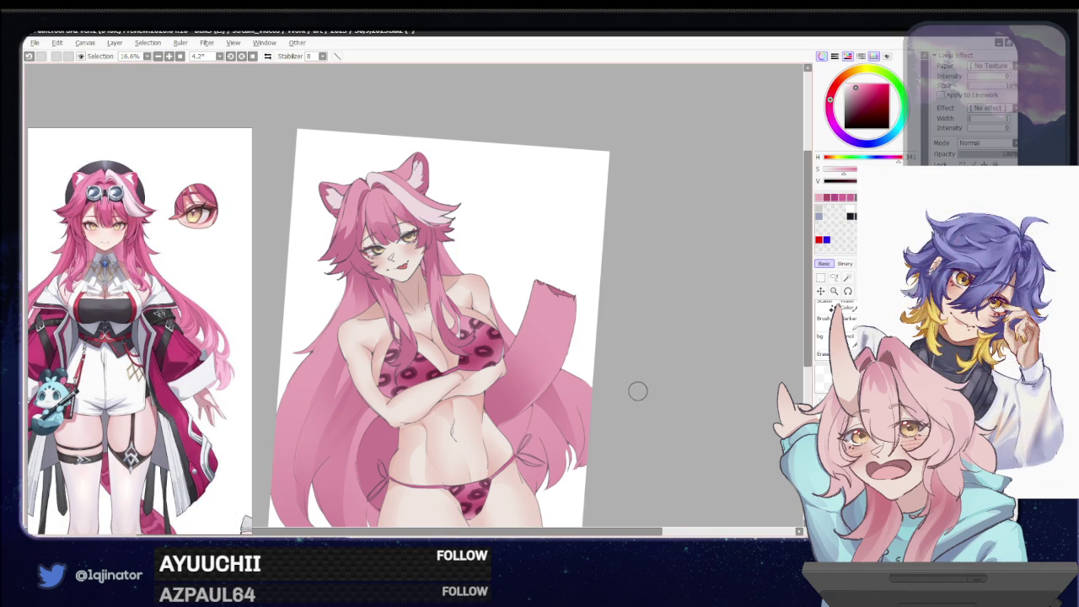
Set the bikini pattern layer to Multiply and shift it to Hue +13, Luminance +15
{"action": "scroll", "coordinate": [619, 409], "scroll_direction": "down", "scroll_amount": 3}
{"action": "scroll", "coordinate": [603, 417], "scroll_direction": "down", "scroll_amount": 1}
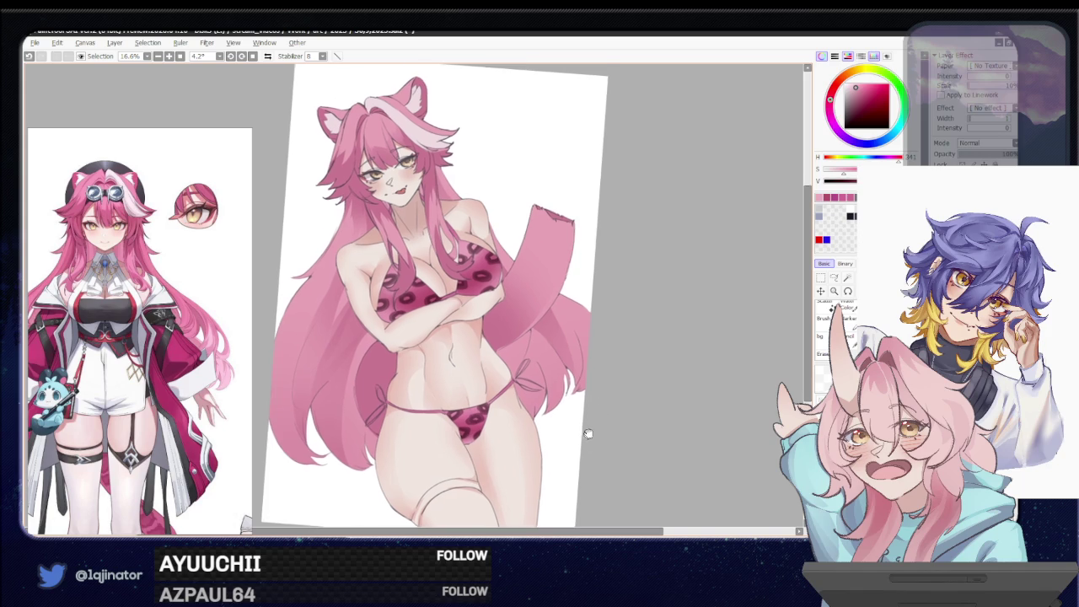
{"action": "scroll", "coordinate": [600, 413], "scroll_direction": "down", "scroll_amount": 1}
{"action": "scroll", "coordinate": [596, 411], "scroll_direction": "down", "scroll_amount": 1}
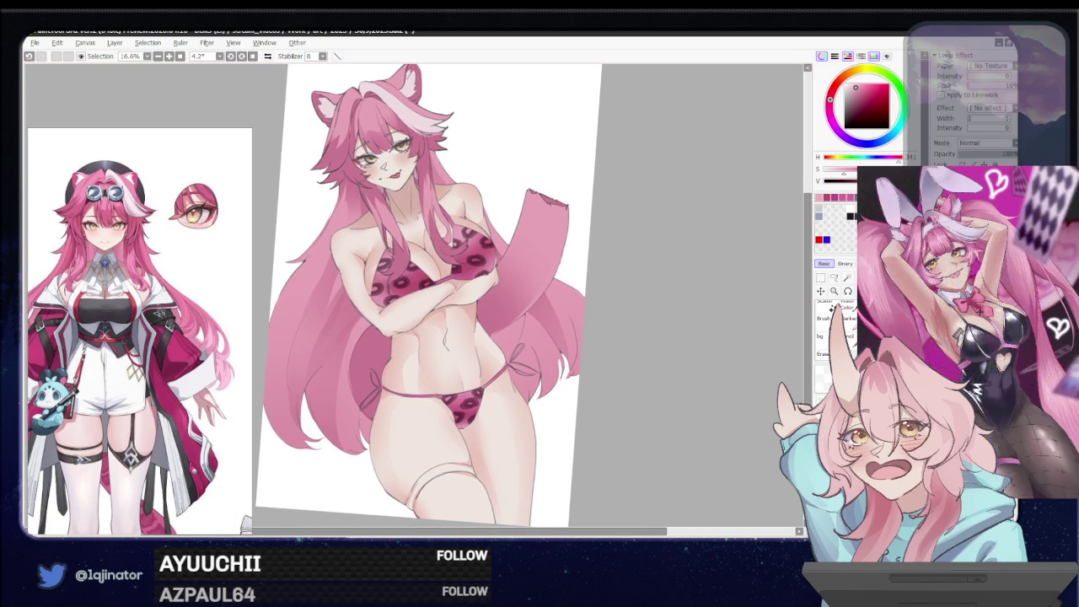
{"action": "left_click", "coordinate": [992, 144]}
{"action": "left_click", "coordinate": [978, 163]}
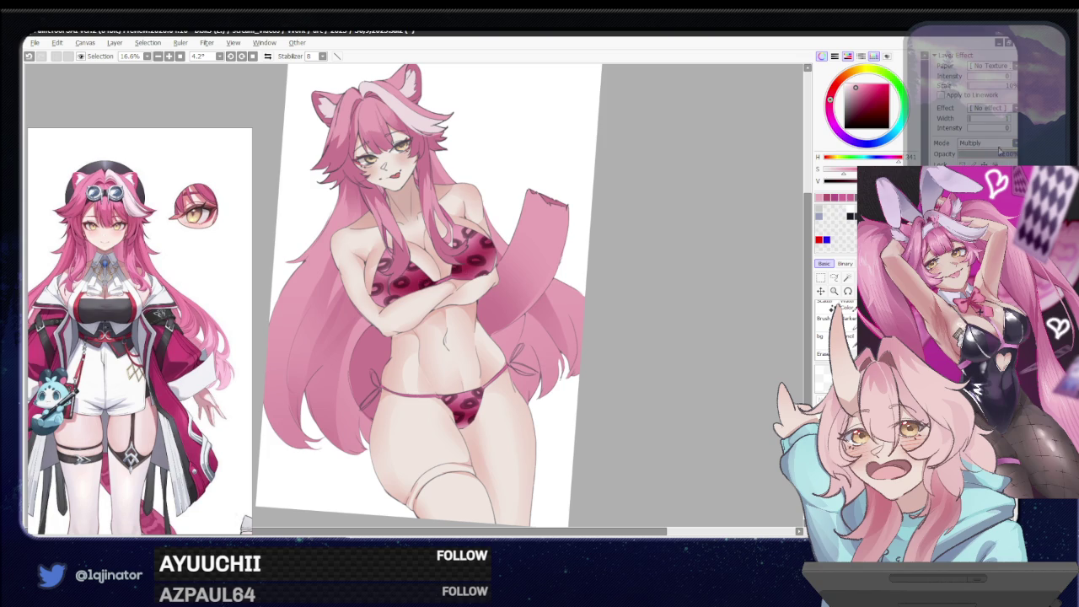
{"action": "key", "text": "ctrl+u"}
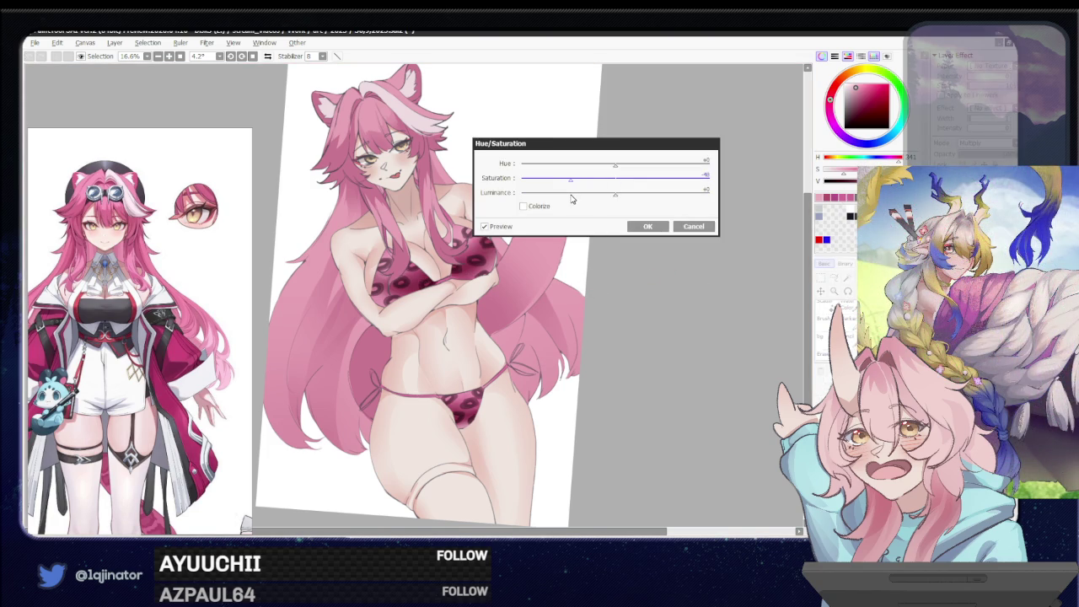
{"action": "left_click", "coordinate": [617, 198]}
{"action": "left_click_drag", "start_coordinate": [615, 164], "coordinate": [621, 168]}
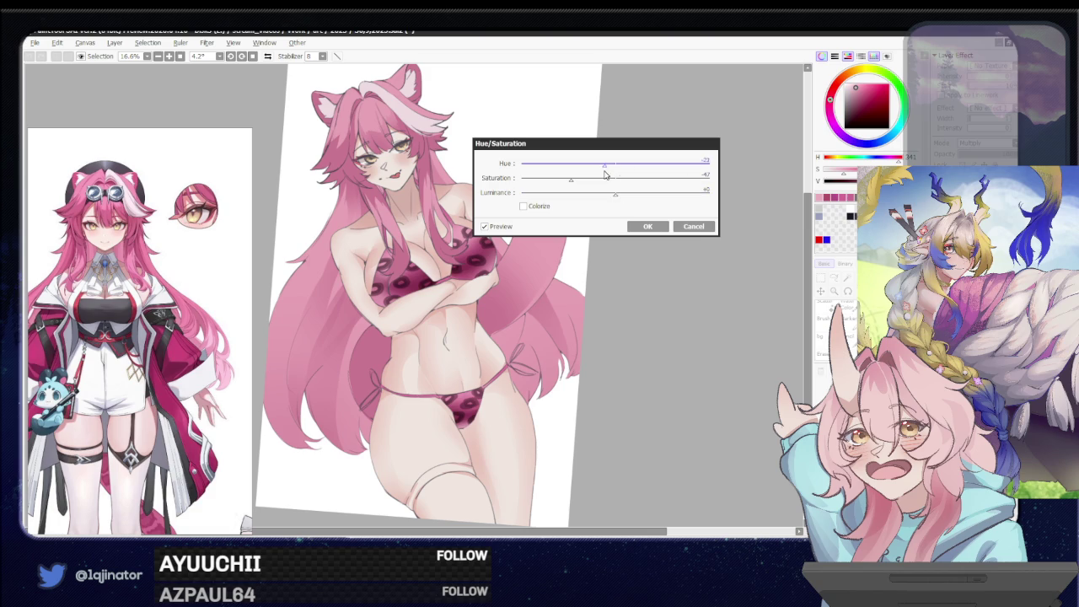
{"action": "left_click", "coordinate": [625, 194]}
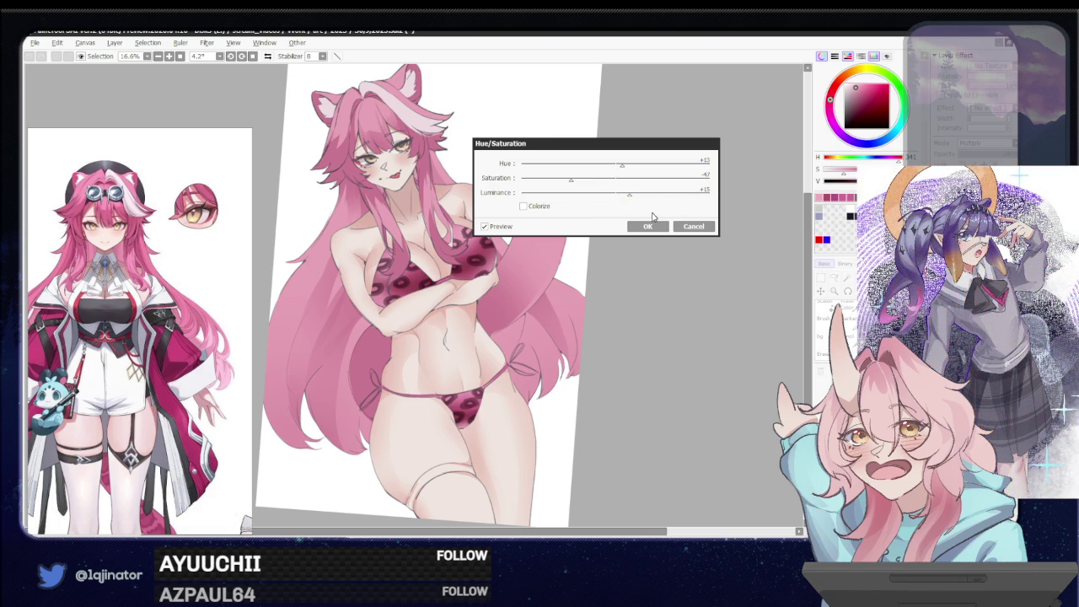
{"action": "left_click", "coordinate": [647, 226]}
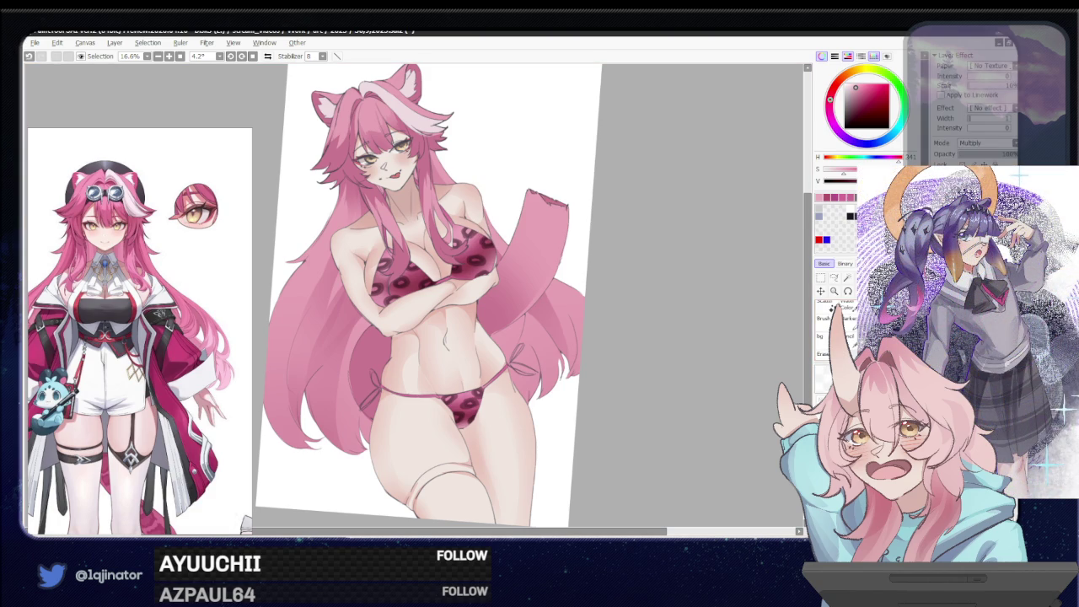
Raise another layer's Saturation to +40, with Luminance +3, via Hue/Saturation
{"action": "left_click", "coordinate": [969, 253]}
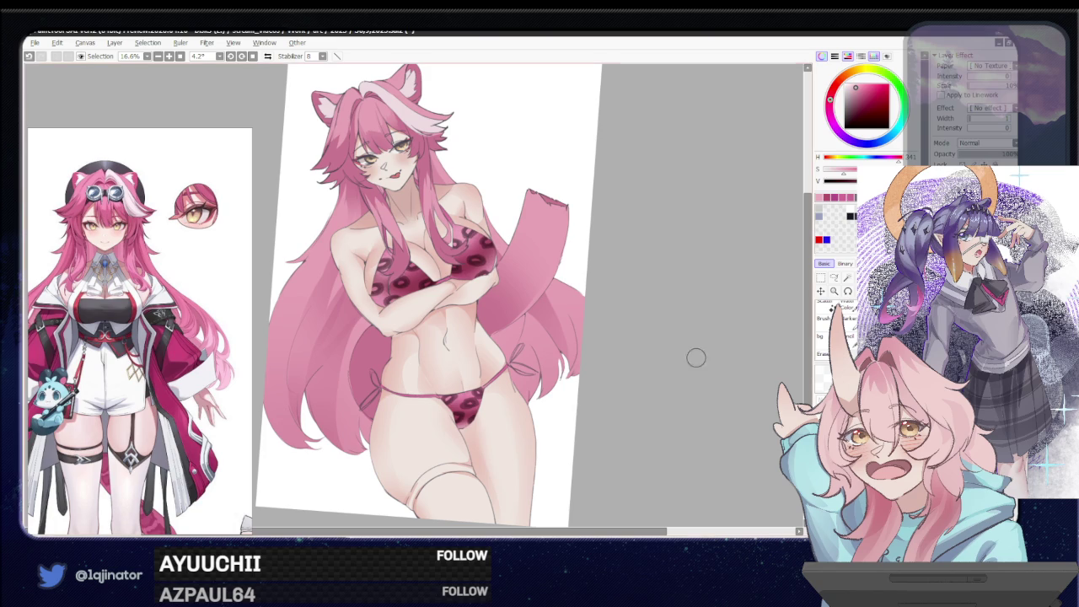
{"action": "key", "text": "ctrl+u"}
{"action": "left_click_drag", "start_coordinate": [615, 178], "coordinate": [619, 183]}
{"action": "left_click", "coordinate": [618, 196]}
{"action": "left_click", "coordinate": [632, 185]}
{"action": "left_click_drag", "start_coordinate": [625, 196], "coordinate": [653, 184]}
{"action": "left_click", "coordinate": [621, 171]}
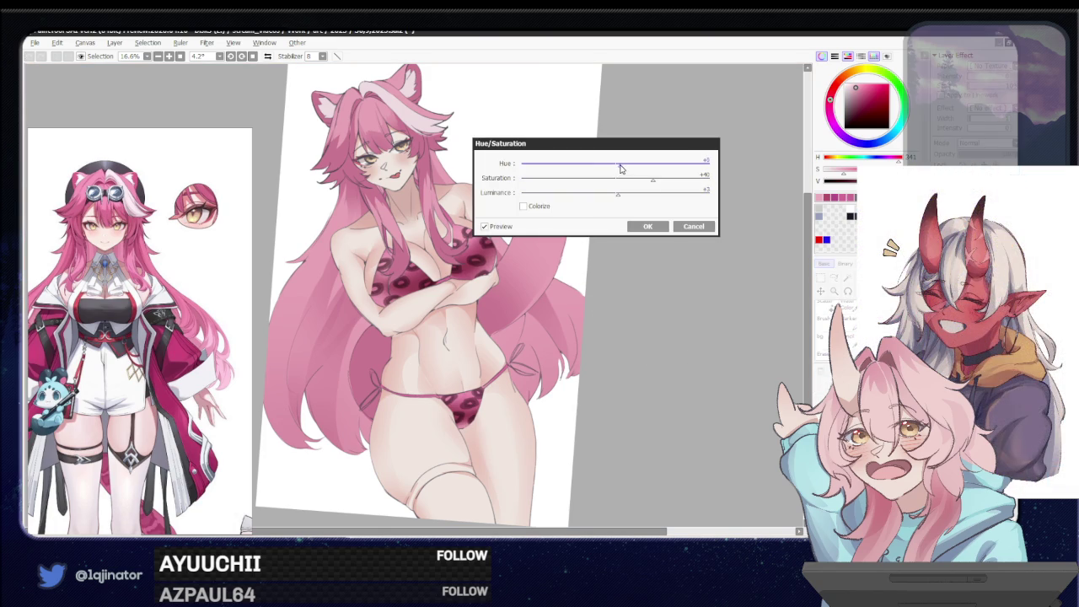
{"action": "left_click", "coordinate": [647, 226]}
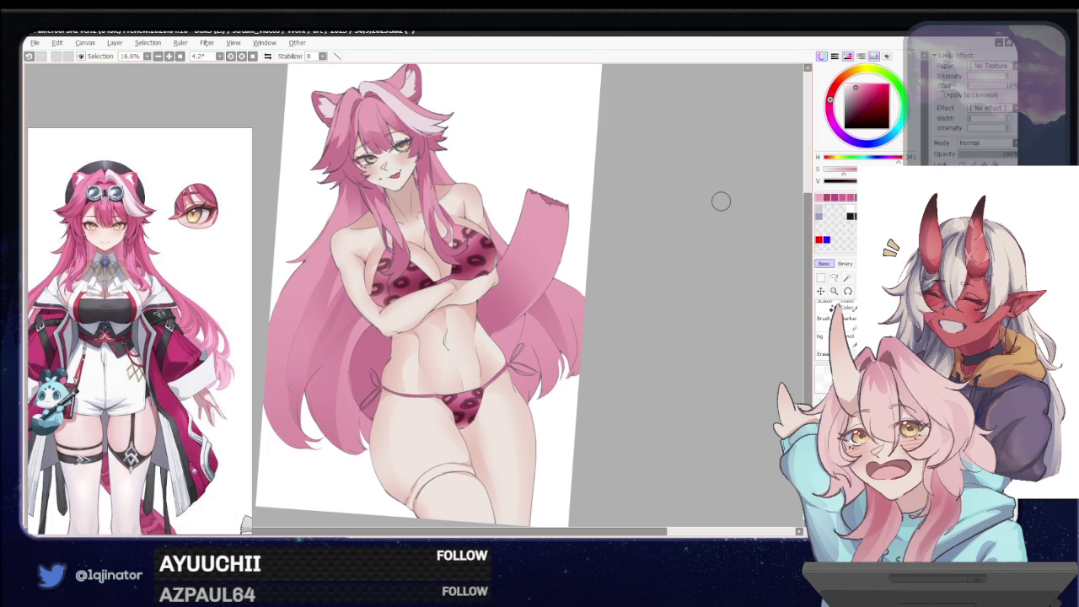
{"action": "scroll", "coordinate": [436, 390], "scroll_direction": "up", "scroll_amount": 2}
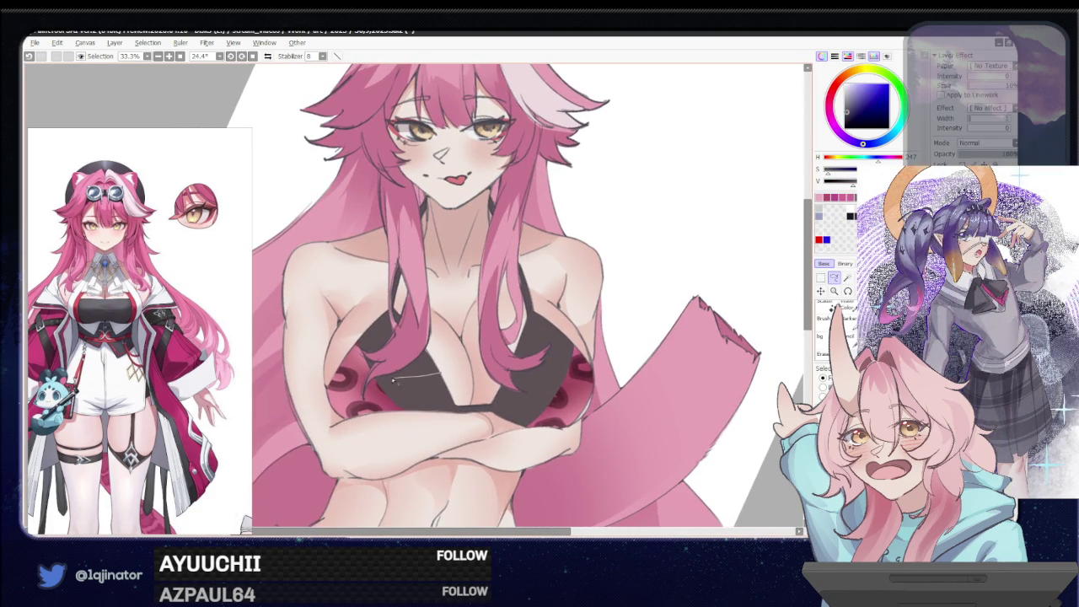
{"action": "left_click_drag", "start_coordinate": [426, 424], "coordinate": [488, 420]}
{"action": "key", "text": "b"}
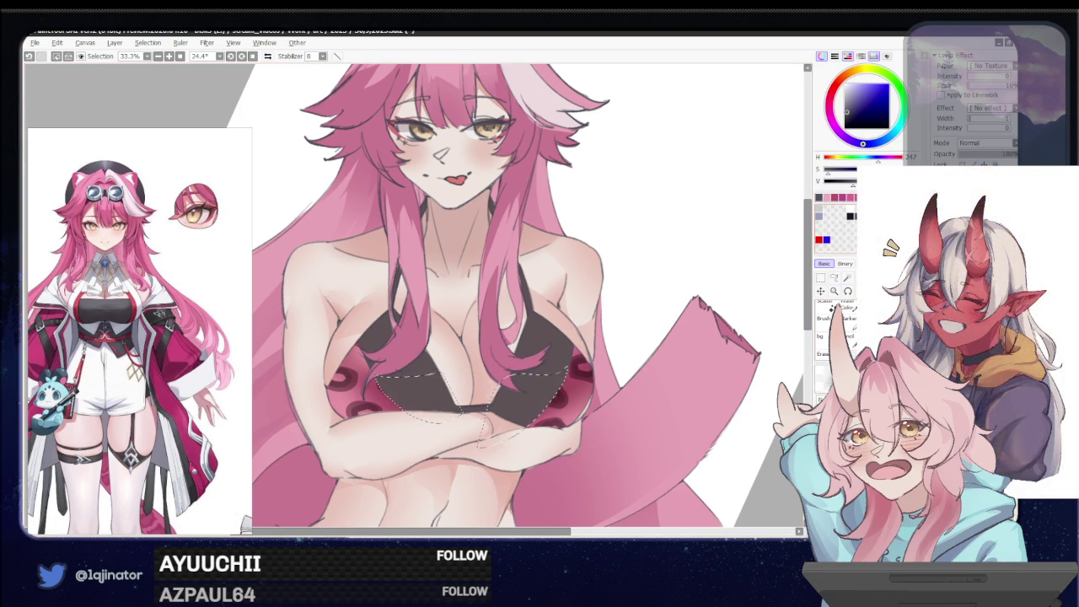
{"action": "left_click", "coordinate": [982, 142]}
{"action": "left_click", "coordinate": [978, 163]}
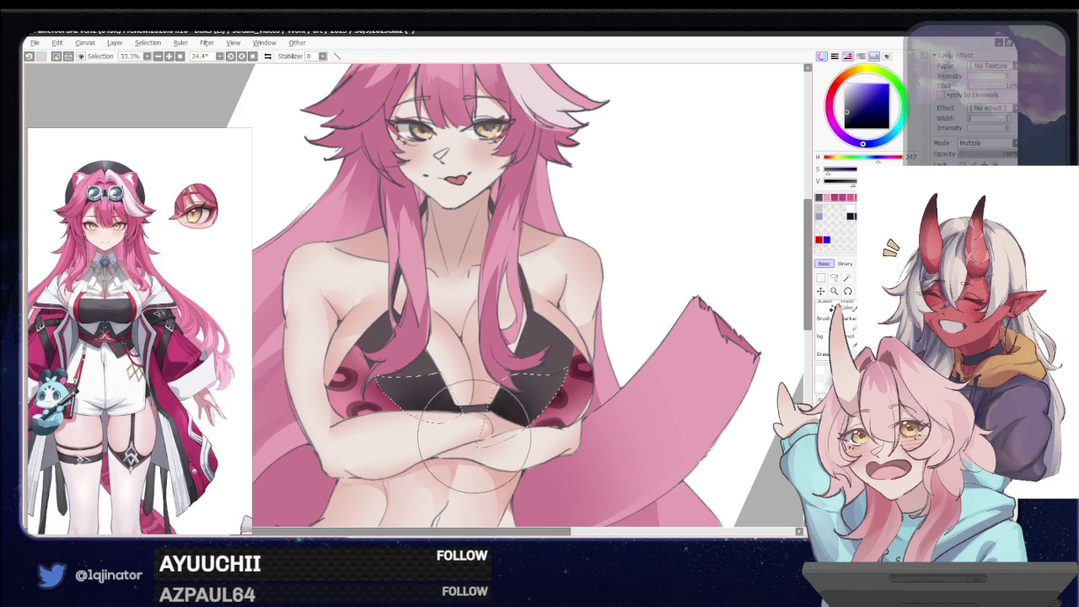
{"action": "left_click", "coordinate": [834, 278]}
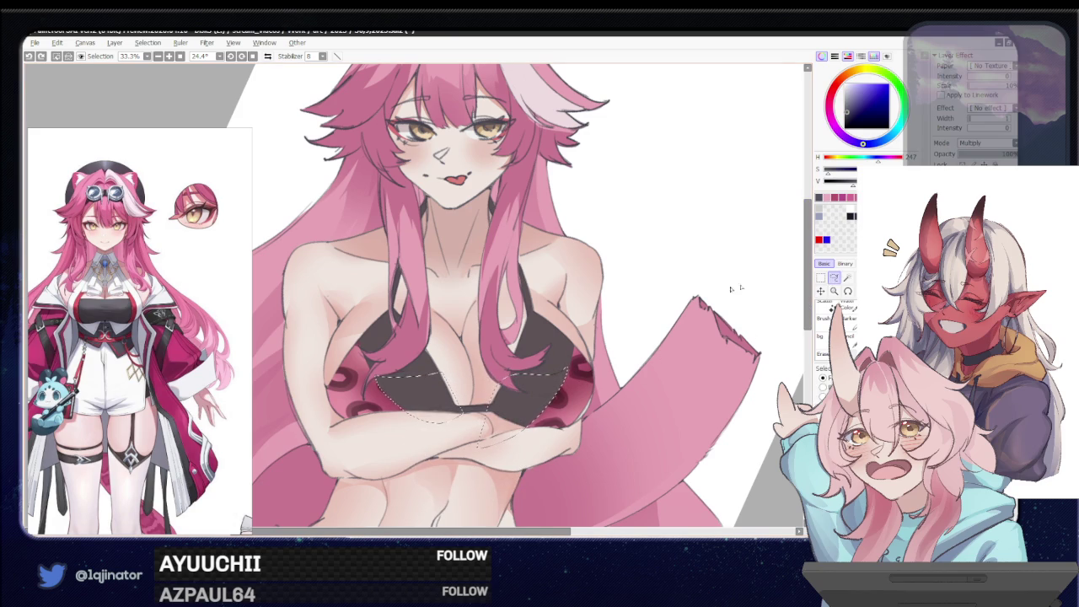
{"action": "mouse_move", "coordinate": [381, 380]}
{"action": "left_mouse_down"}
{"action": "mouse_move", "coordinate": [460, 400]}
{"action": "mouse_move", "coordinate": [498, 385]}
{"action": "left_mouse_up"}
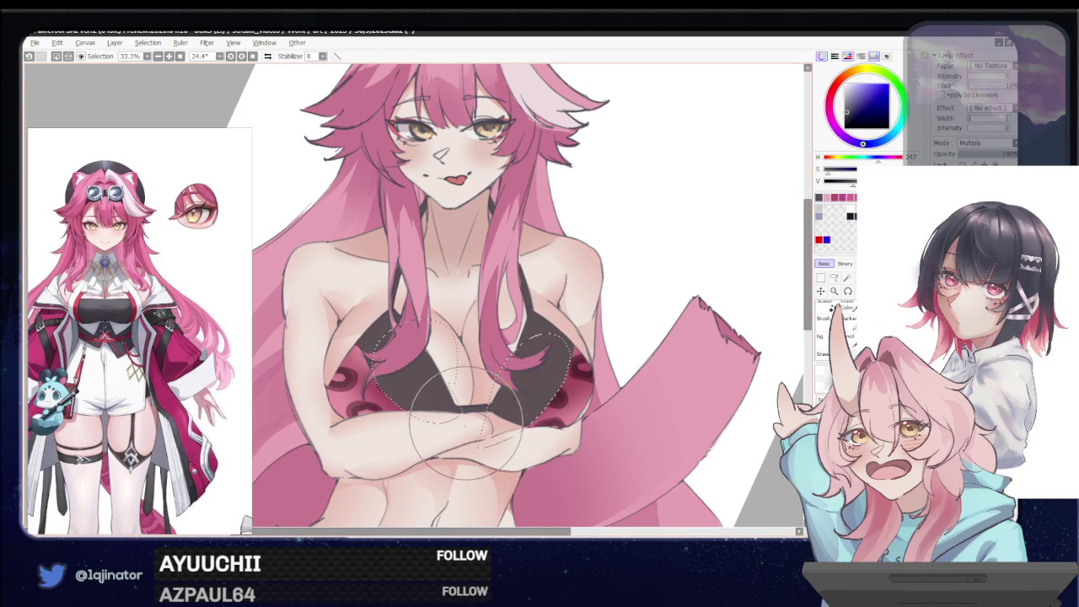
{"action": "left_click_drag", "start_coordinate": [730, 332], "coordinate": [763, 314]}
{"action": "left_click", "coordinate": [834, 277]}
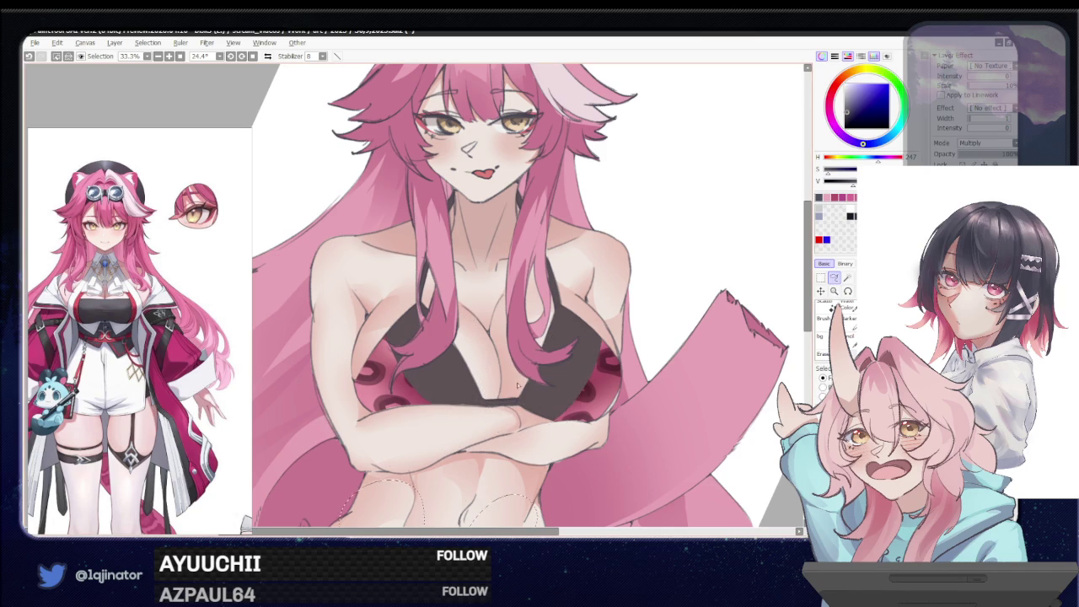
{"action": "key", "text": "ctrl+x"}
{"action": "scroll", "coordinate": [516, 310], "scroll_direction": "down", "scroll_amount": 2}
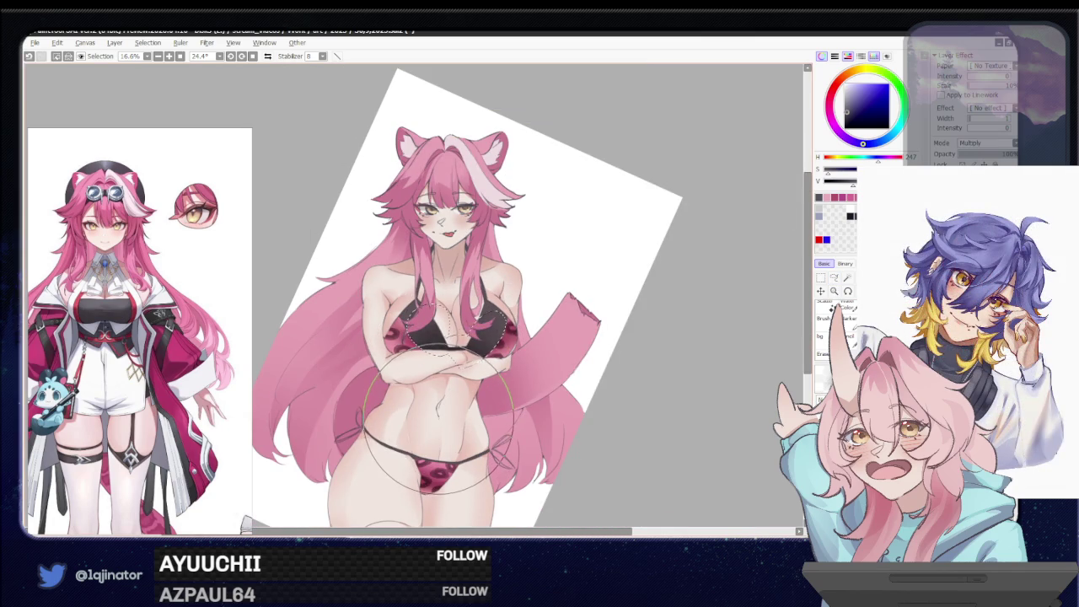
{"action": "left_click_drag", "start_coordinate": [459, 319], "coordinate": [510, 371]}
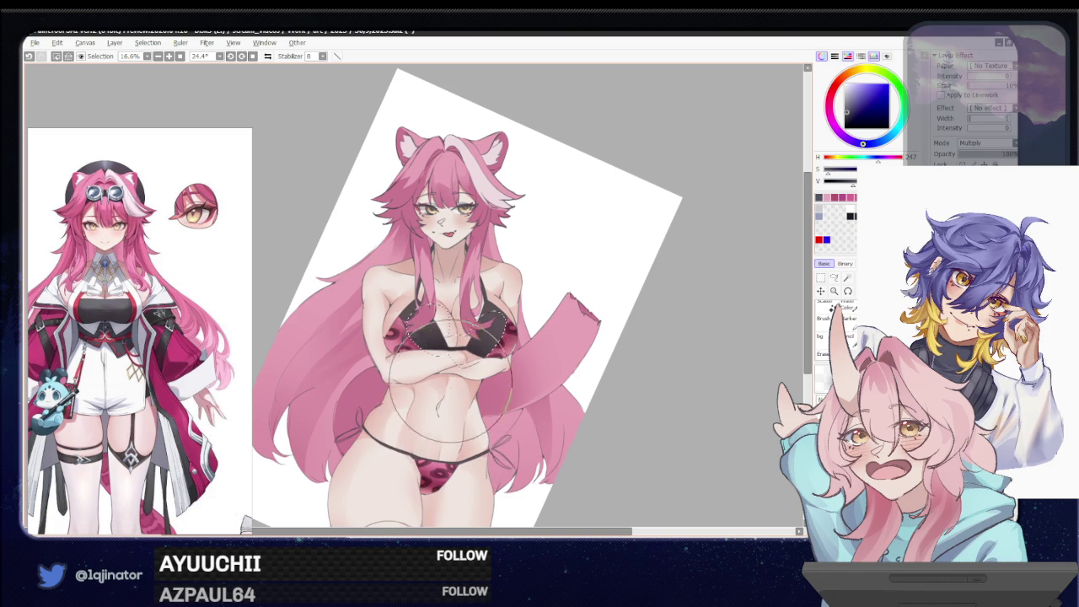
{"action": "left_click_drag", "start_coordinate": [510, 371], "coordinate": [480, 407]}
{"action": "scroll", "coordinate": [411, 345], "scroll_direction": "up", "scroll_amount": 1}
{"action": "scroll", "coordinate": [410, 345], "scroll_direction": "up", "scroll_amount": 1}
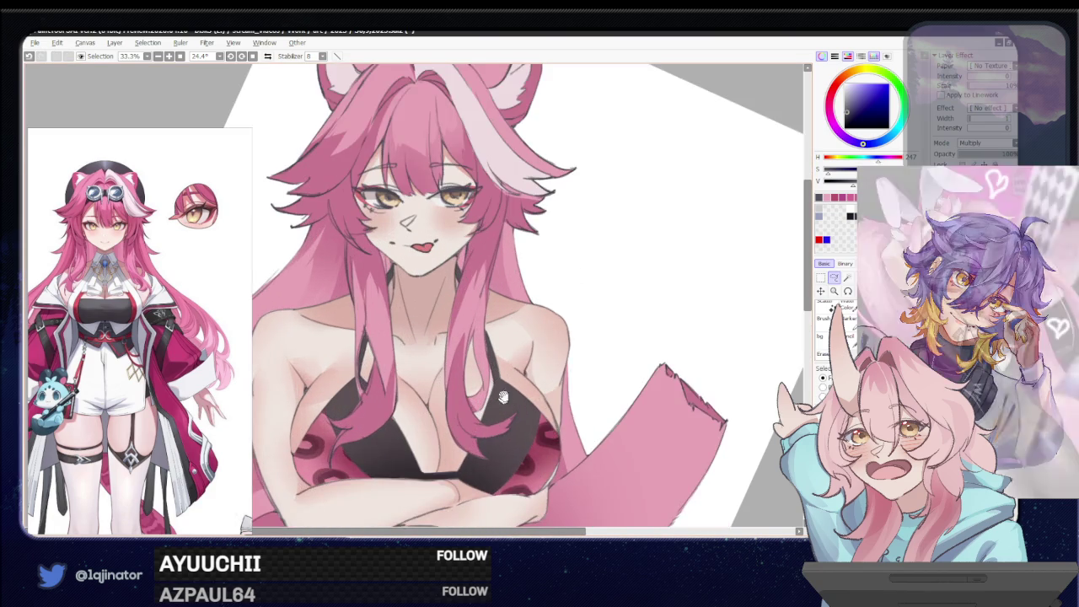
{"action": "scroll", "coordinate": [410, 345], "scroll_direction": "up", "scroll_amount": 1}
{"action": "scroll", "coordinate": [411, 345], "scroll_direction": "up", "scroll_amount": 1}
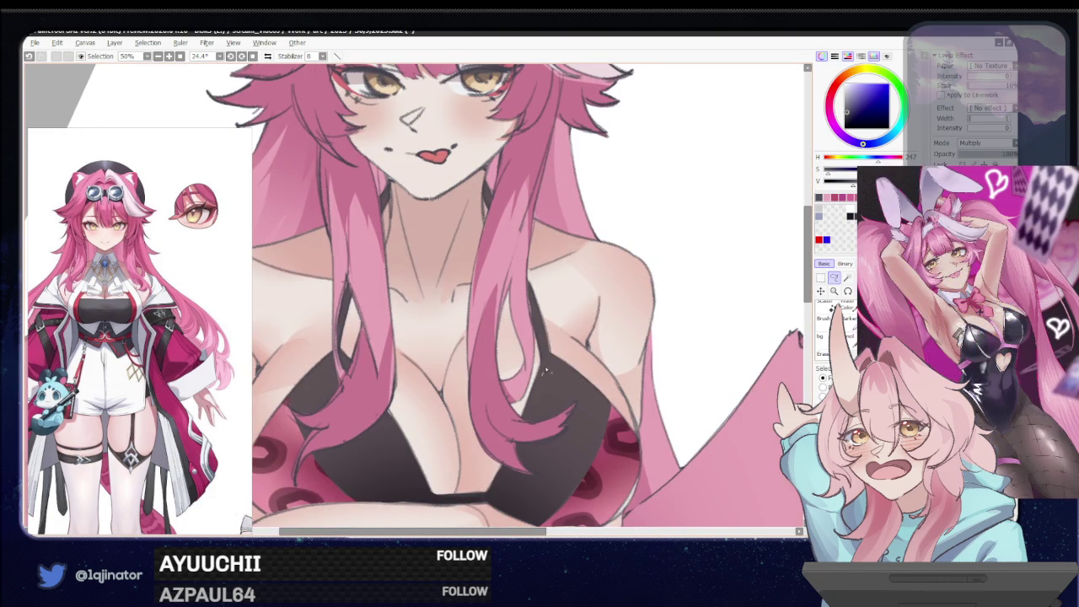
{"action": "left_click_drag", "start_coordinate": [543, 384], "coordinate": [548, 363]}
{"action": "left_click_drag", "start_coordinate": [360, 386], "coordinate": [412, 383]}
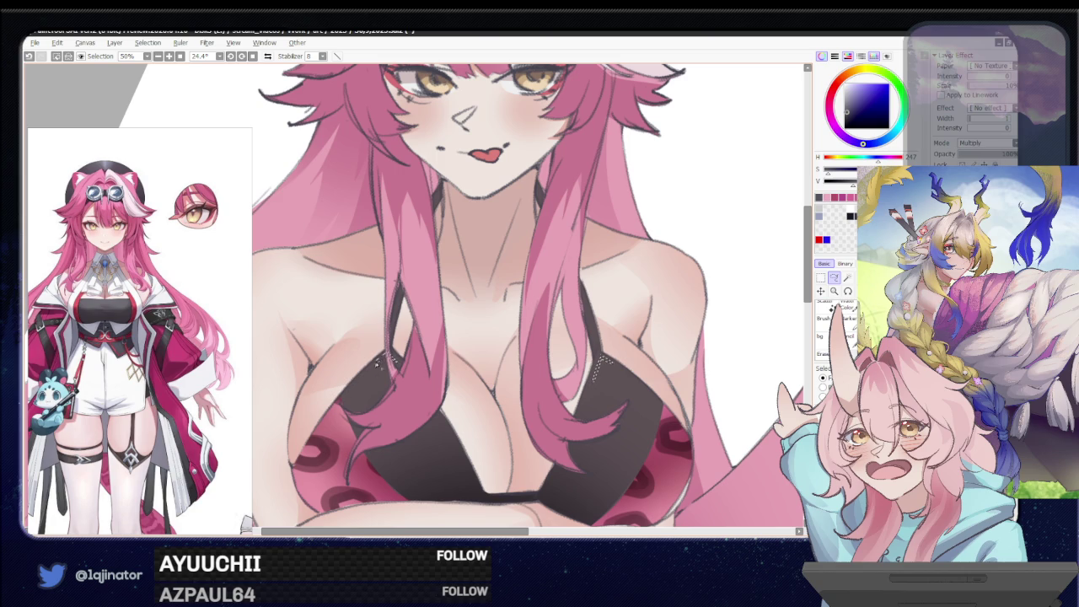
{"action": "left_click_drag", "start_coordinate": [681, 383], "coordinate": [391, 328]}
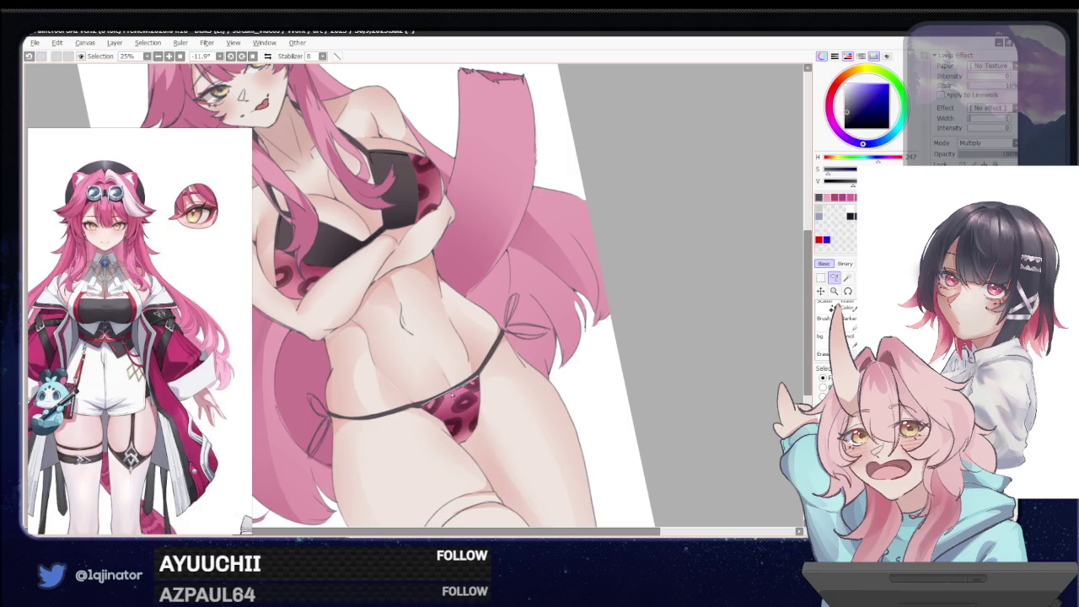
{"action": "mouse_move", "coordinate": [622, 313]}
{"action": "left_mouse_down"}
{"action": "mouse_move", "coordinate": [636, 330]}
{"action": "mouse_move", "coordinate": [574, 283]}
{"action": "left_mouse_up"}
{"action": "left_click_drag", "start_coordinate": [497, 387], "coordinate": [476, 349]}
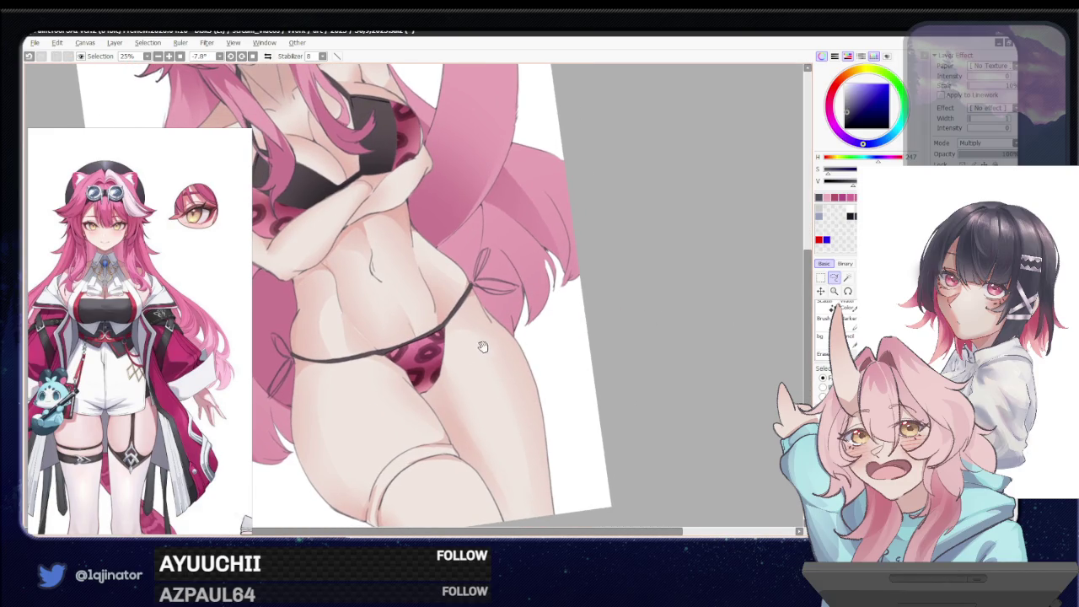
{"action": "scroll", "coordinate": [478, 400], "scroll_direction": "down", "scroll_amount": 1}
Tilt and zoom the canvas view, then undo the last edit
{"action": "scroll", "coordinate": [479, 400], "scroll_direction": "down", "scroll_amount": 1}
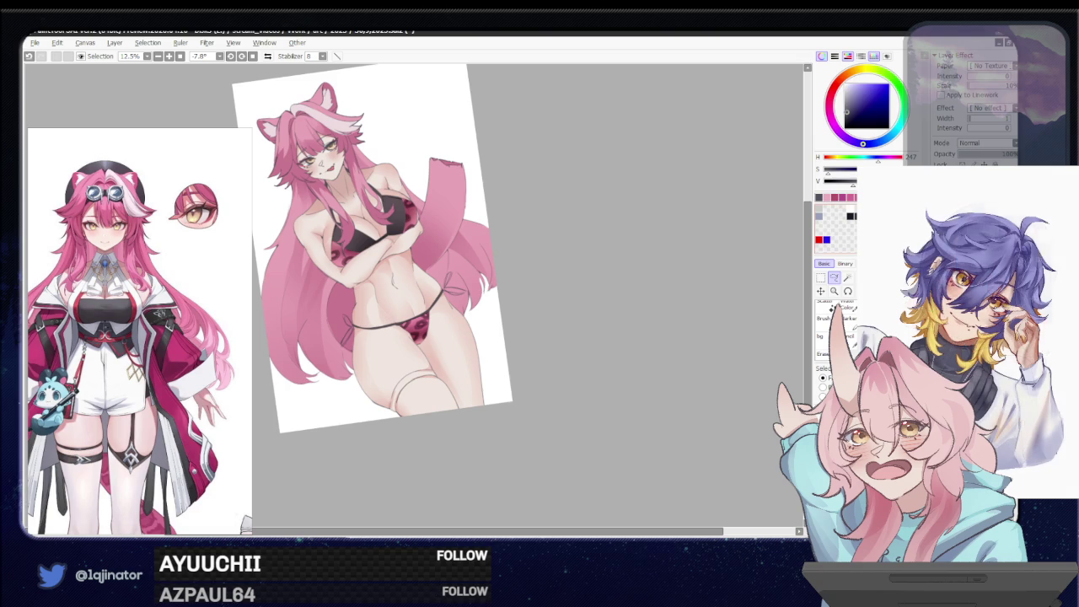
{"action": "scroll", "coordinate": [400, 297], "scroll_direction": "up", "scroll_amount": 1}
{"action": "scroll", "coordinate": [401, 297], "scroll_direction": "up", "scroll_amount": 1}
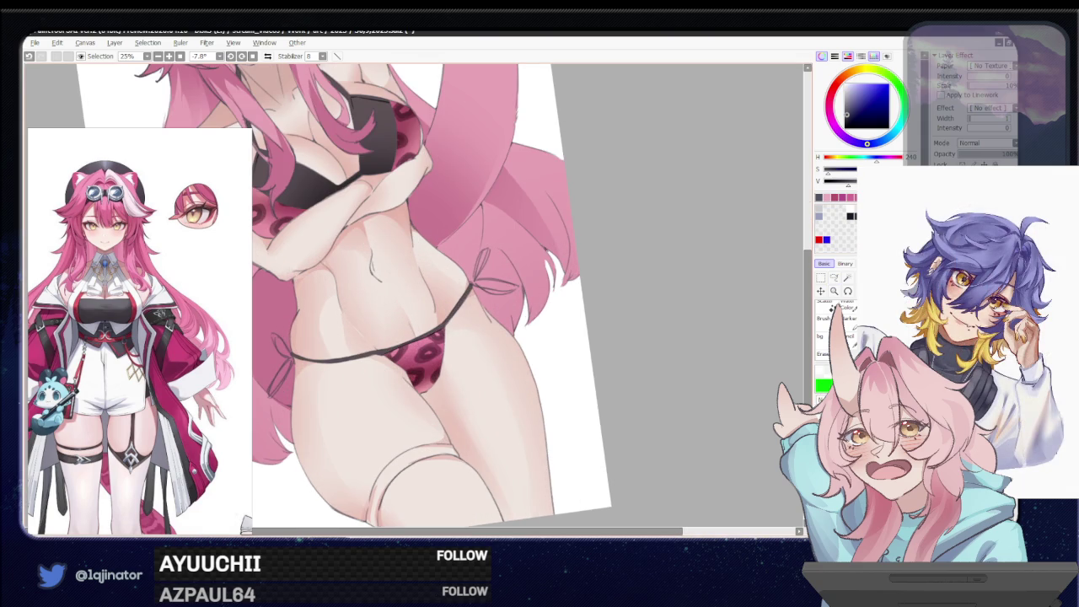
{"action": "left_click_drag", "start_coordinate": [468, 336], "coordinate": [354, 316]}
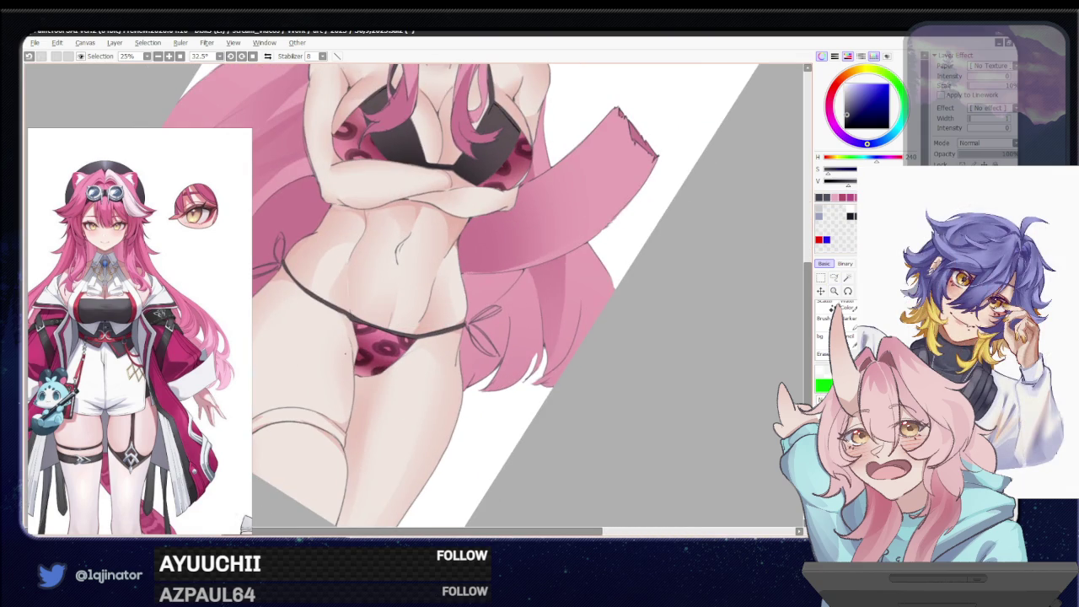
{"action": "left_click_drag", "start_coordinate": [427, 388], "coordinate": [489, 396]}
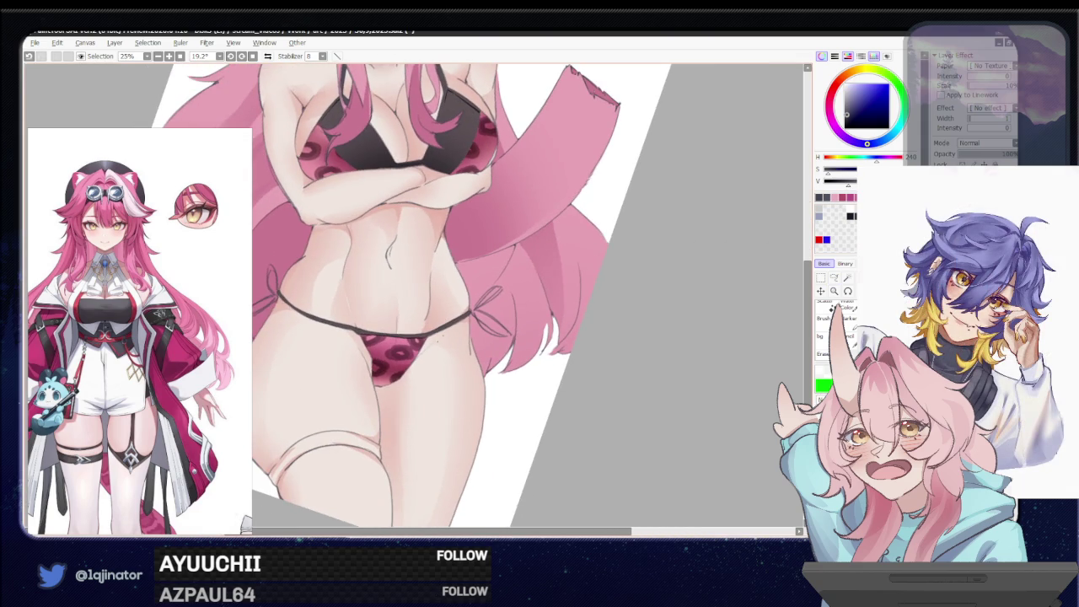
{"action": "key", "text": "ctrl+z"}
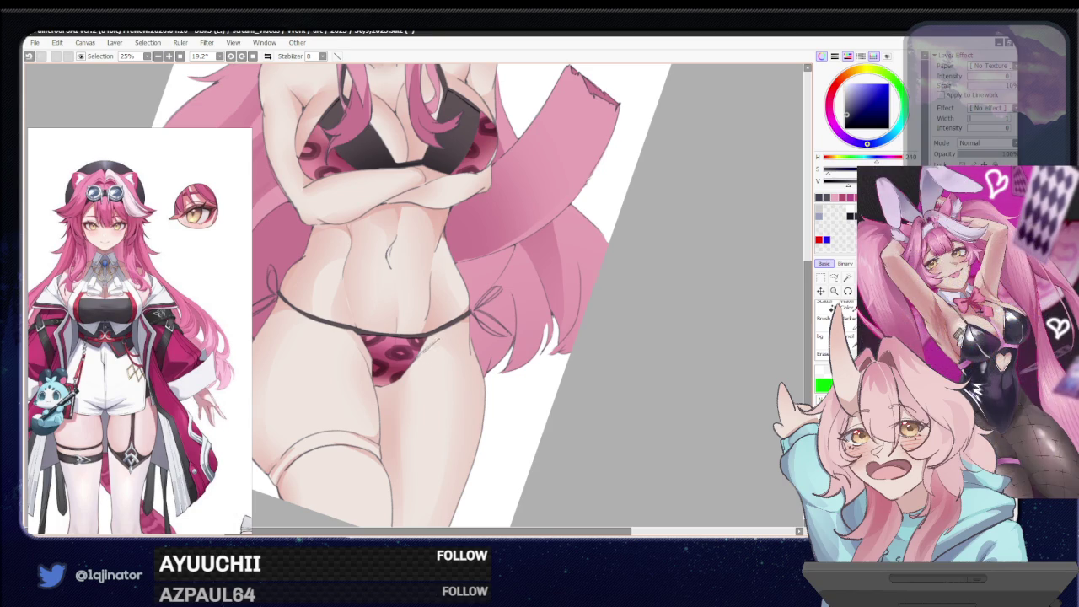
Turn the canvas almost upright, lower the figure in view, and hide the latest shading to compare
{"action": "scroll", "coordinate": [544, 360], "scroll_direction": "down", "scroll_amount": 3}
{"action": "left_click_drag", "start_coordinate": [542, 361], "coordinate": [533, 371]}
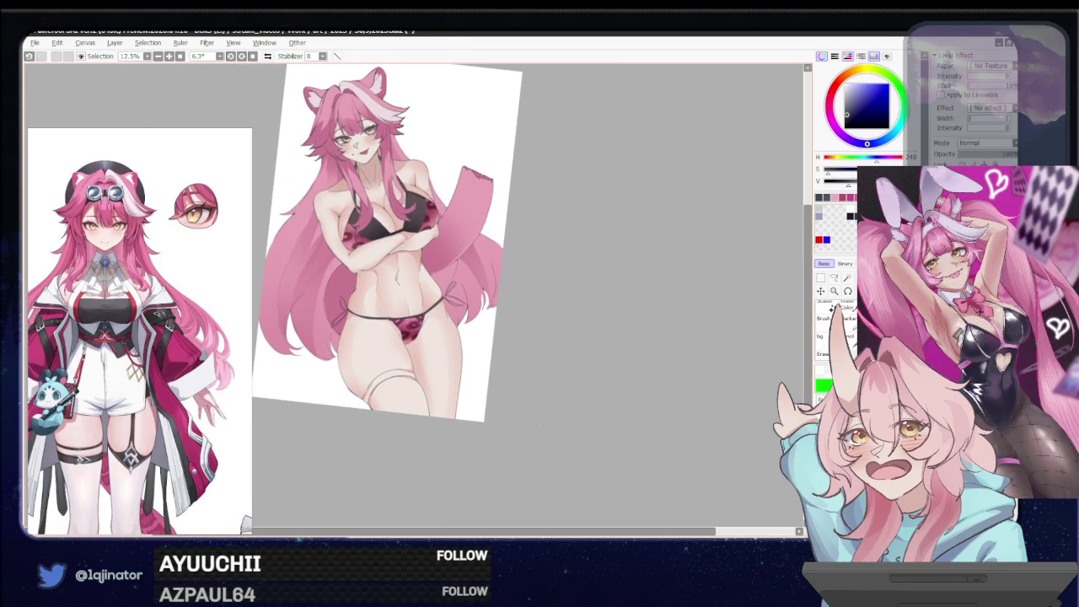
{"action": "scroll", "coordinate": [544, 416], "scroll_direction": "up", "scroll_amount": 3}
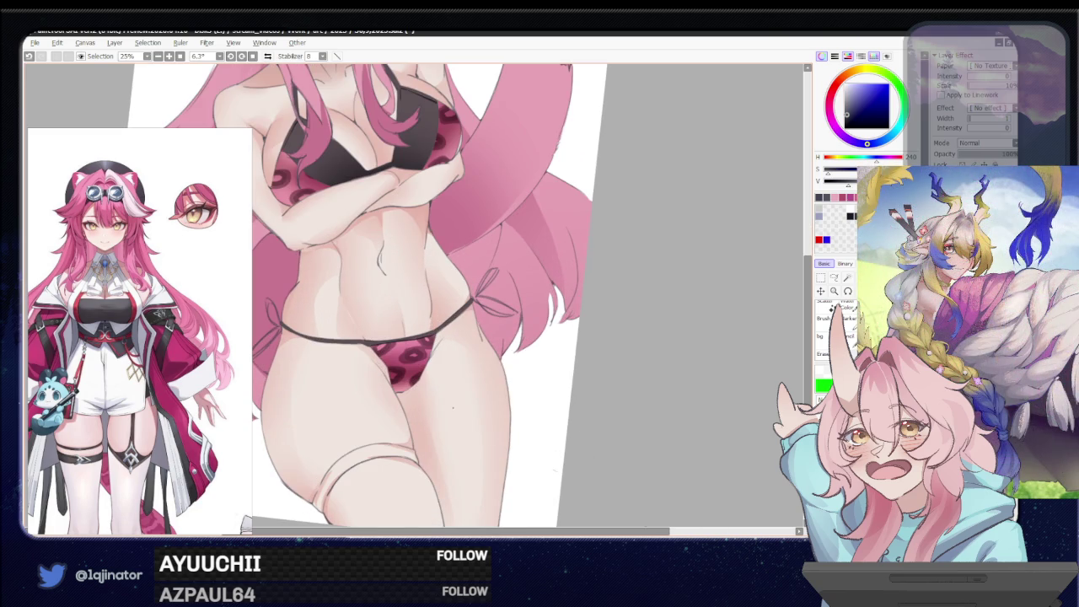
{"action": "scroll", "coordinate": [453, 407], "scroll_direction": "down", "scroll_amount": 3}
{"action": "left_click_drag", "start_coordinate": [452, 401], "coordinate": [442, 425]}
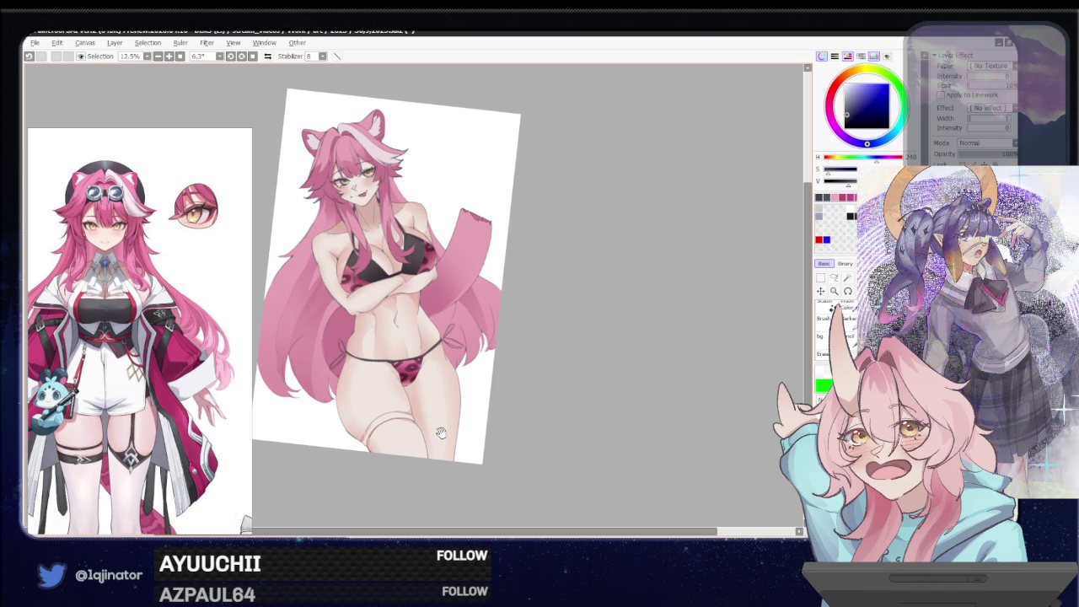
{"action": "left_click_drag", "start_coordinate": [438, 430], "coordinate": [455, 414]}
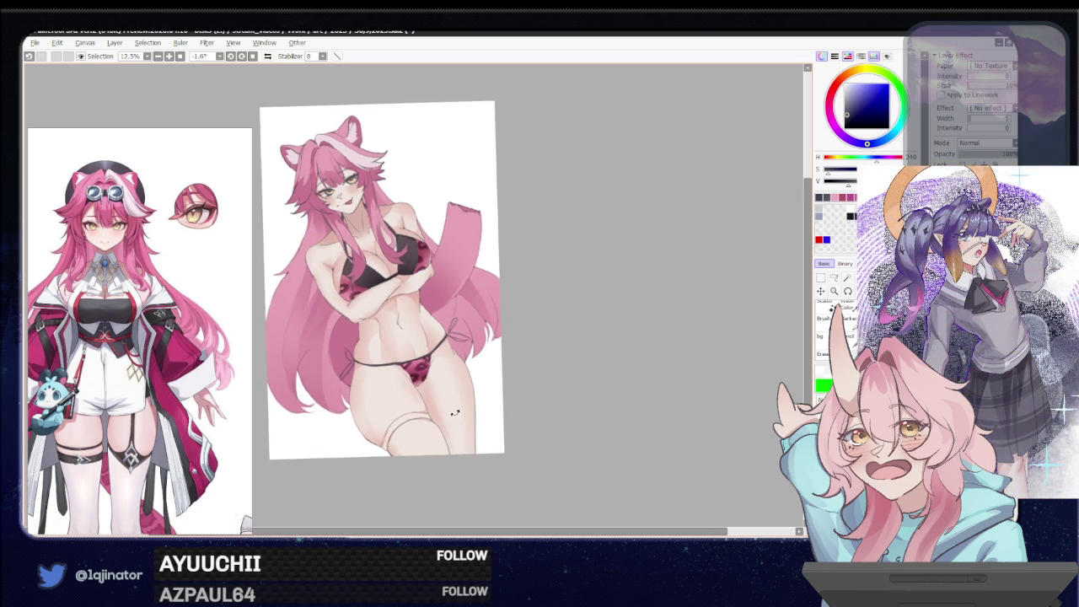
{"action": "scroll", "coordinate": [449, 420], "scroll_direction": "up", "scroll_amount": 5}
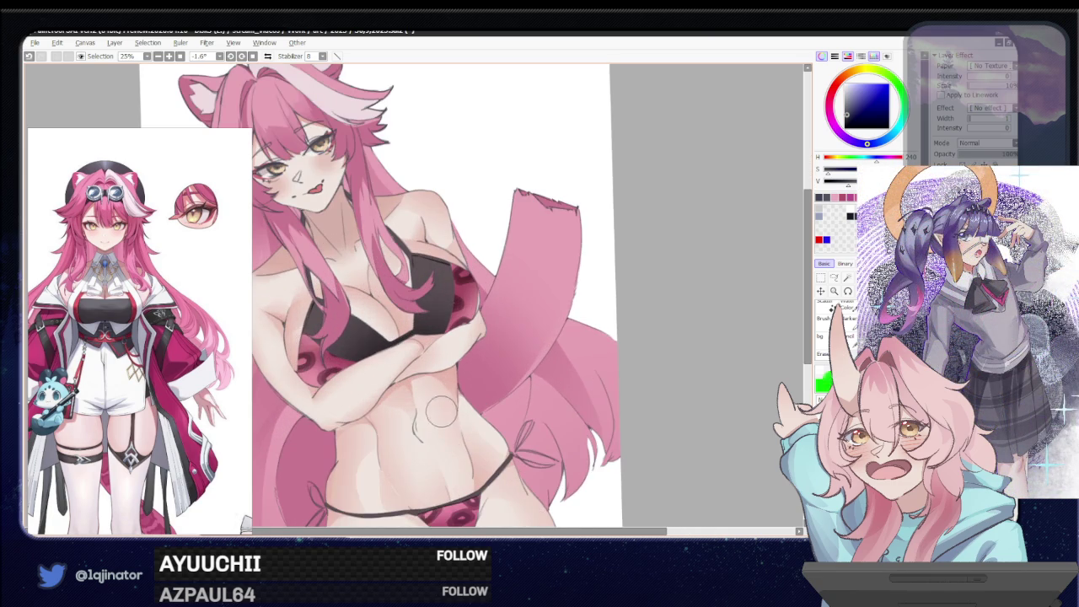
{"action": "key", "text": "ctrl+z"}
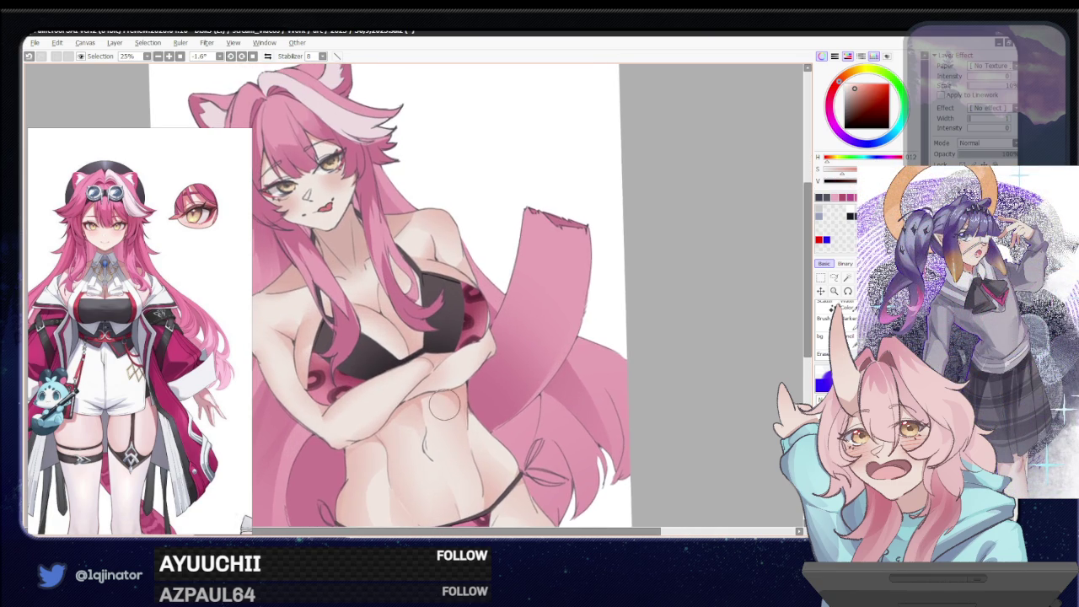
Restore the shading and lasso a strip along the shoulder and arm edge
{"action": "key", "text": "ctrl+y"}
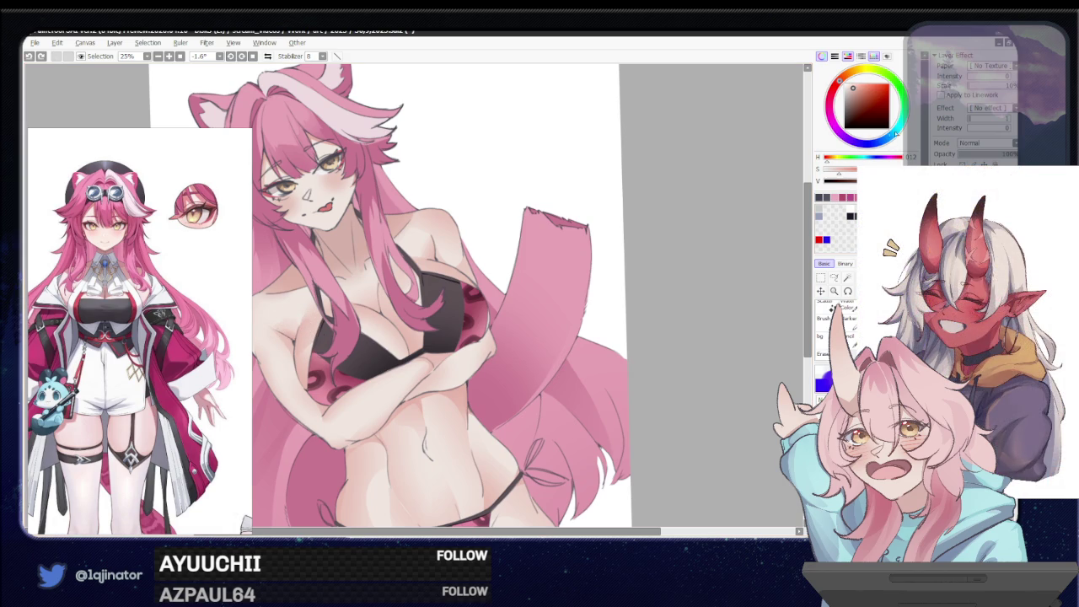
{"action": "scroll", "coordinate": [517, 313], "scroll_direction": "up", "scroll_amount": 1}
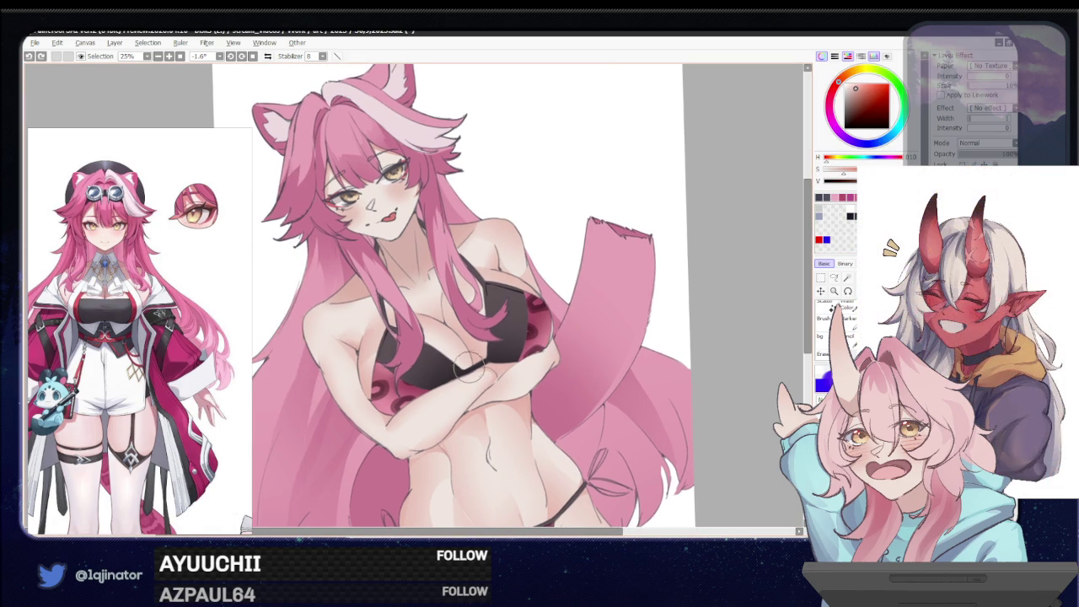
{"action": "left_click", "coordinate": [833, 277]}
{"action": "left_click_drag", "start_coordinate": [632, 339], "coordinate": [381, 379]}
{"action": "scroll", "coordinate": [382, 379], "scroll_direction": "up", "scroll_amount": 1}
{"action": "scroll", "coordinate": [371, 320], "scroll_direction": "up", "scroll_amount": 1}
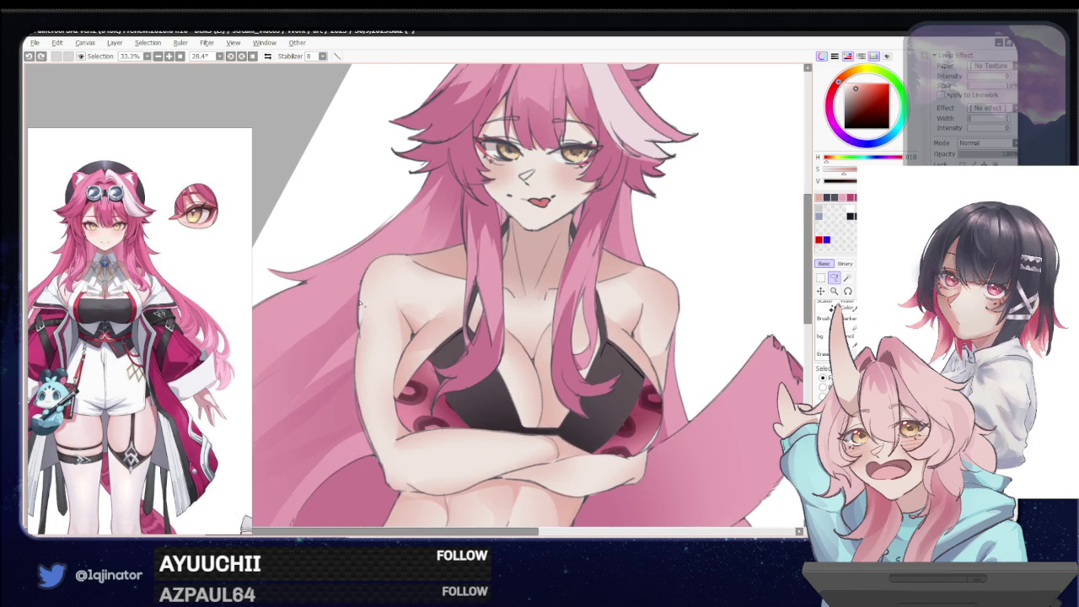
{"action": "left_click_drag", "start_coordinate": [360, 339], "coordinate": [361, 341]}
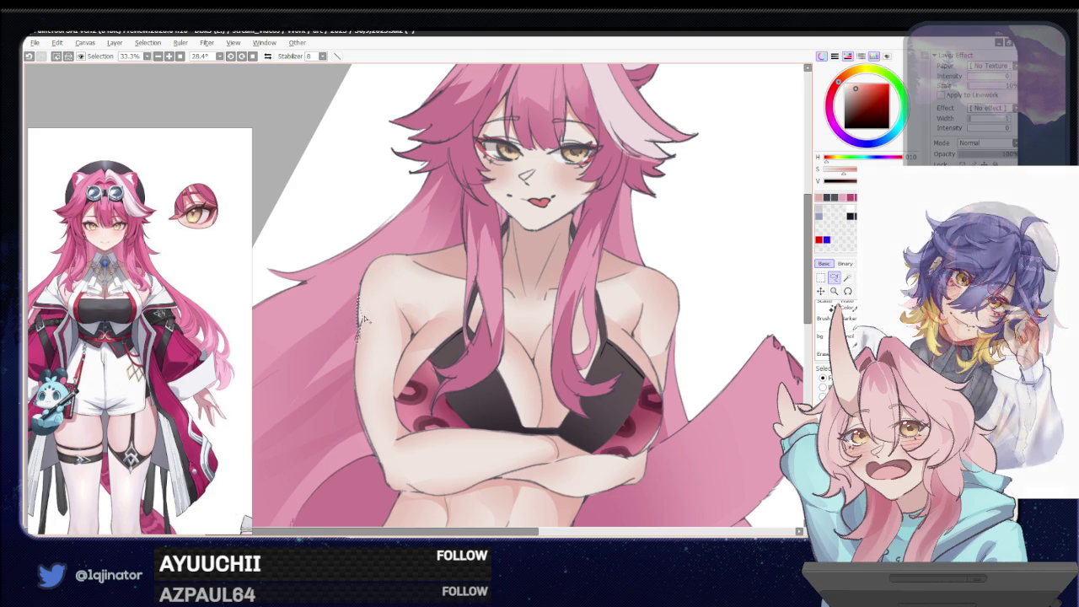
{"action": "left_click_drag", "start_coordinate": [361, 325], "coordinate": [356, 420]}
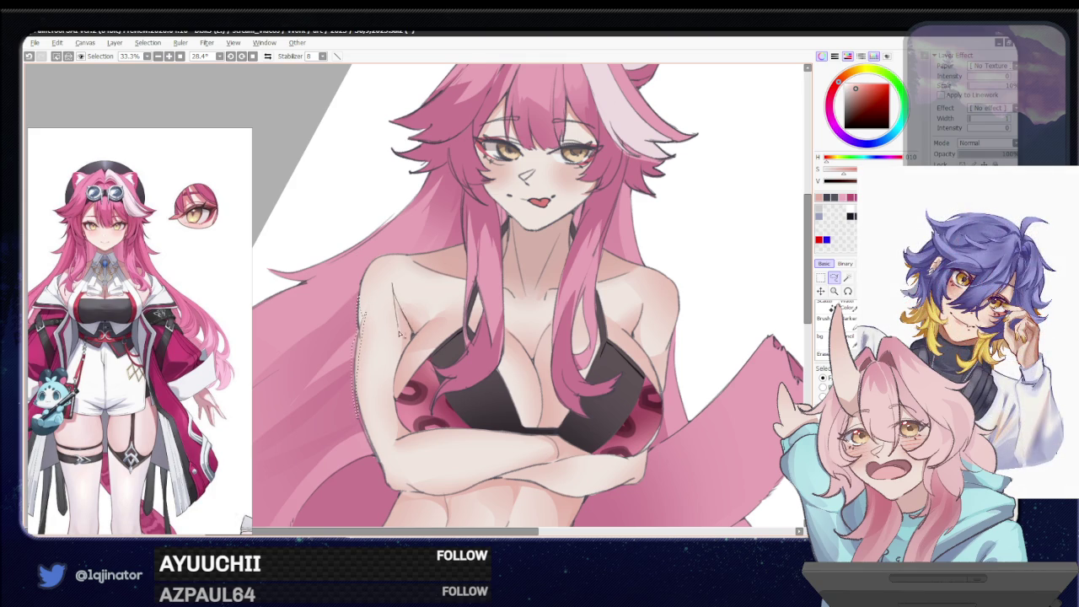
{"action": "scroll", "coordinate": [405, 358], "scroll_direction": "down", "scroll_amount": 2}
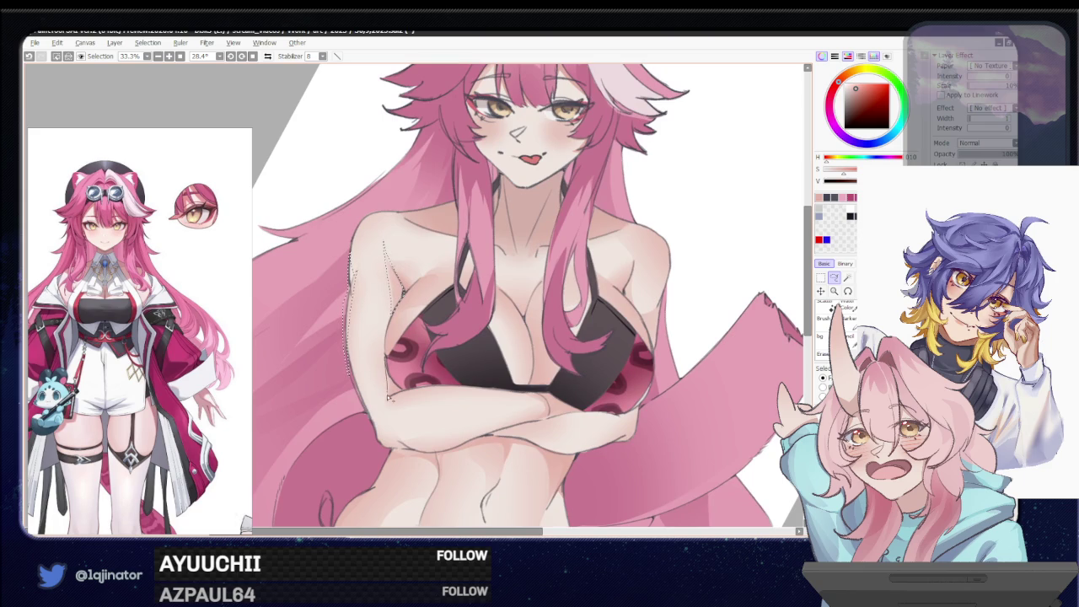
{"action": "scroll", "coordinate": [388, 375], "scroll_direction": "down", "scroll_amount": 2}
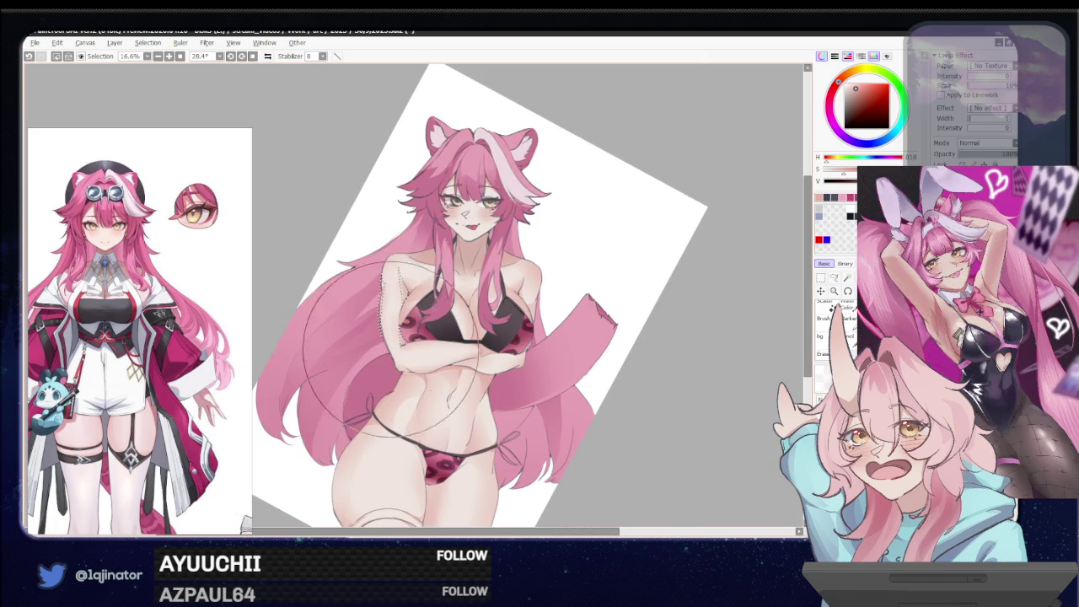
{"action": "key", "text": "Delete"}
Lasso a patch on the other shoulder, then clear it and reframe the face and shoulder
{"action": "left_click", "coordinate": [834, 277]}
{"action": "scroll", "coordinate": [667, 400], "scroll_direction": "up", "scroll_amount": 2}
{"action": "left_click_drag", "start_coordinate": [510, 295], "coordinate": [413, 333]}
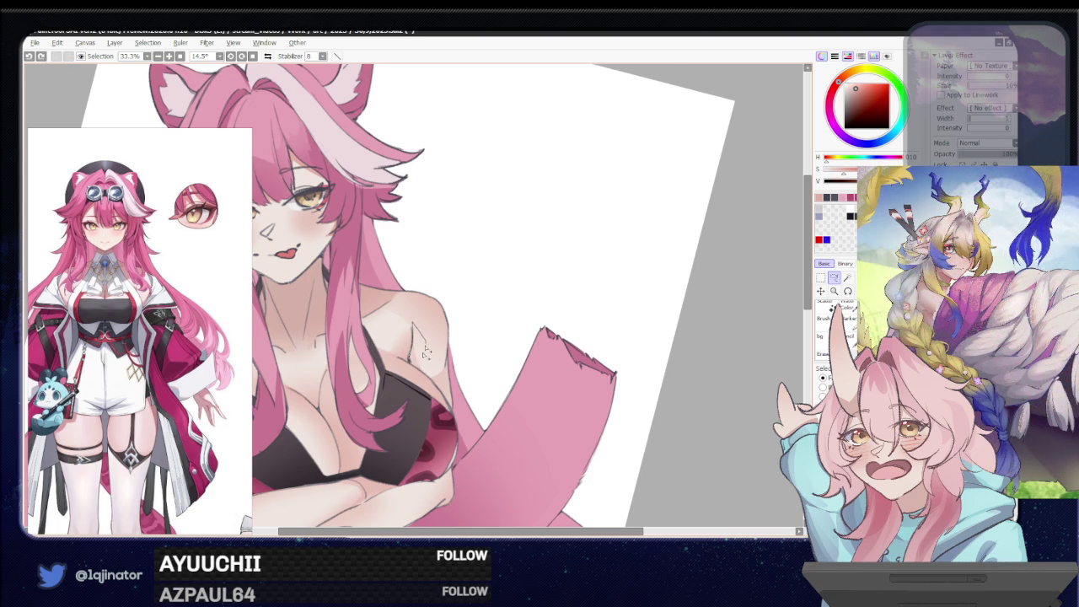
{"action": "left_click_drag", "start_coordinate": [412, 323], "coordinate": [410, 363]}
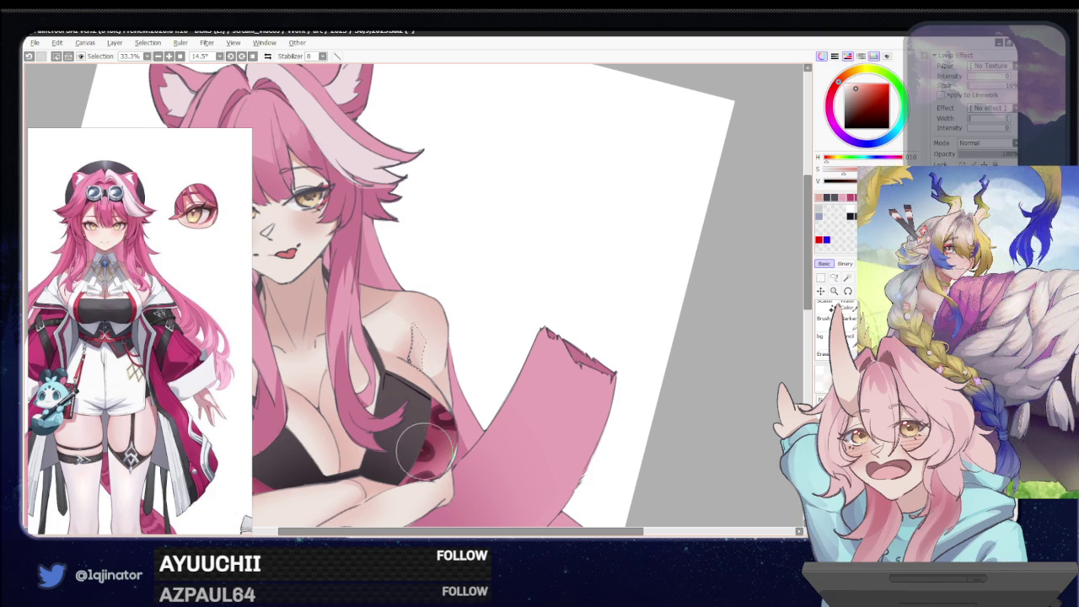
{"action": "left_click", "coordinate": [756, 350]}
{"action": "left_click_drag", "start_coordinate": [521, 407], "coordinate": [550, 276]}
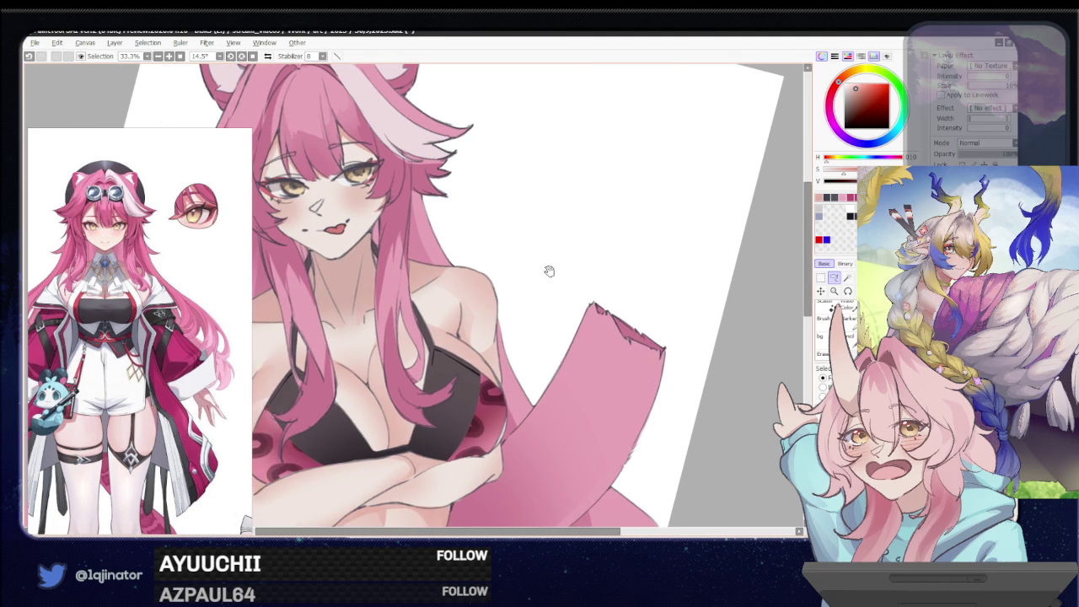
{"action": "left_click_drag", "start_coordinate": [525, 400], "coordinate": [486, 396]}
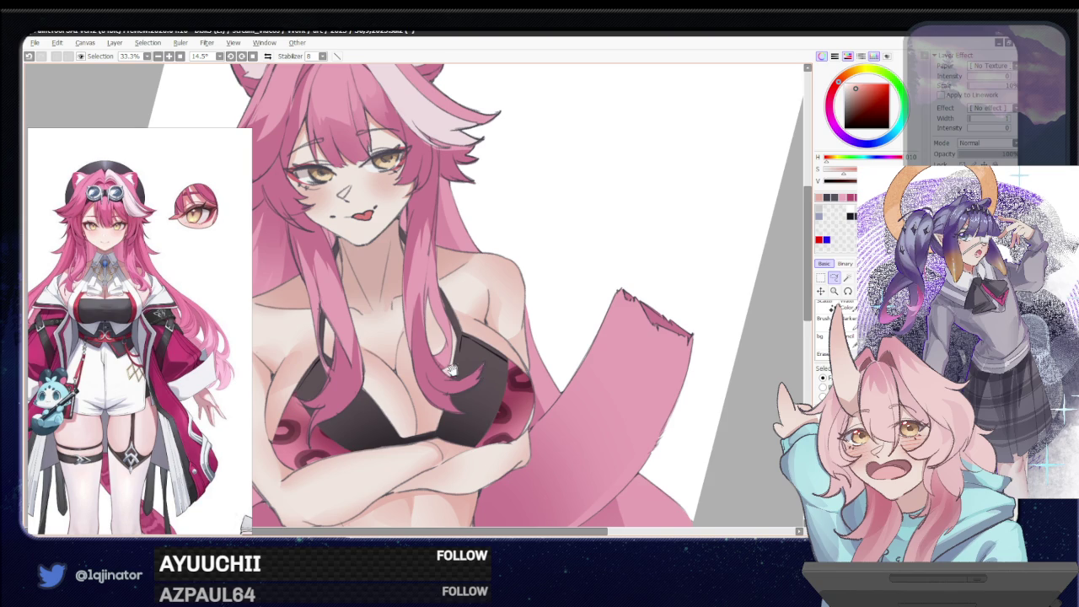
{"action": "left_click_drag", "start_coordinate": [459, 369], "coordinate": [553, 370]}
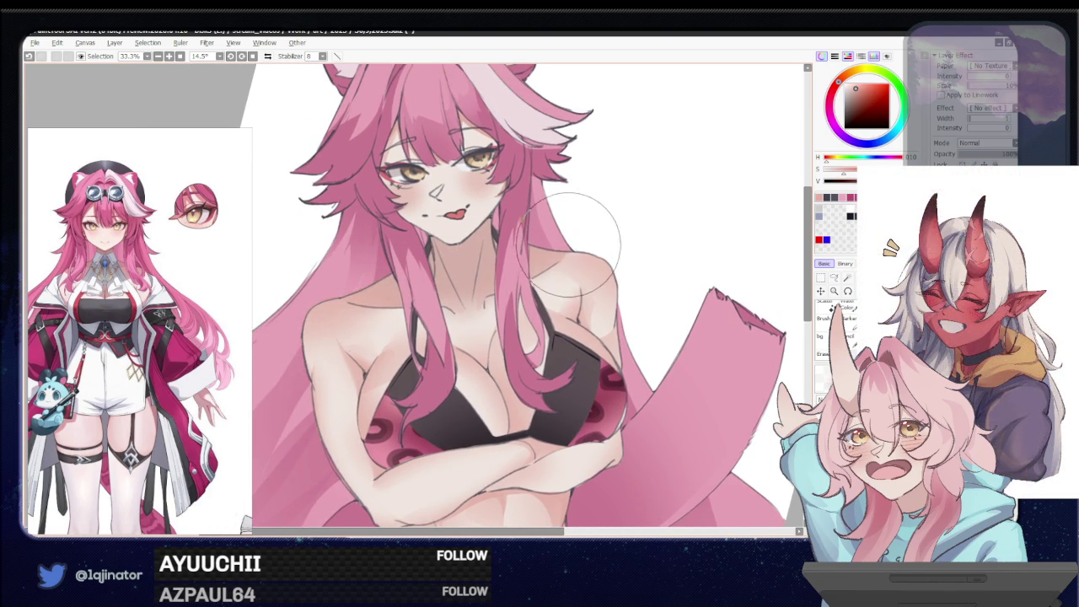
Lasso the skin on both sides of the chest and airbrush soft shading inside
{"action": "left_click", "coordinate": [834, 278]}
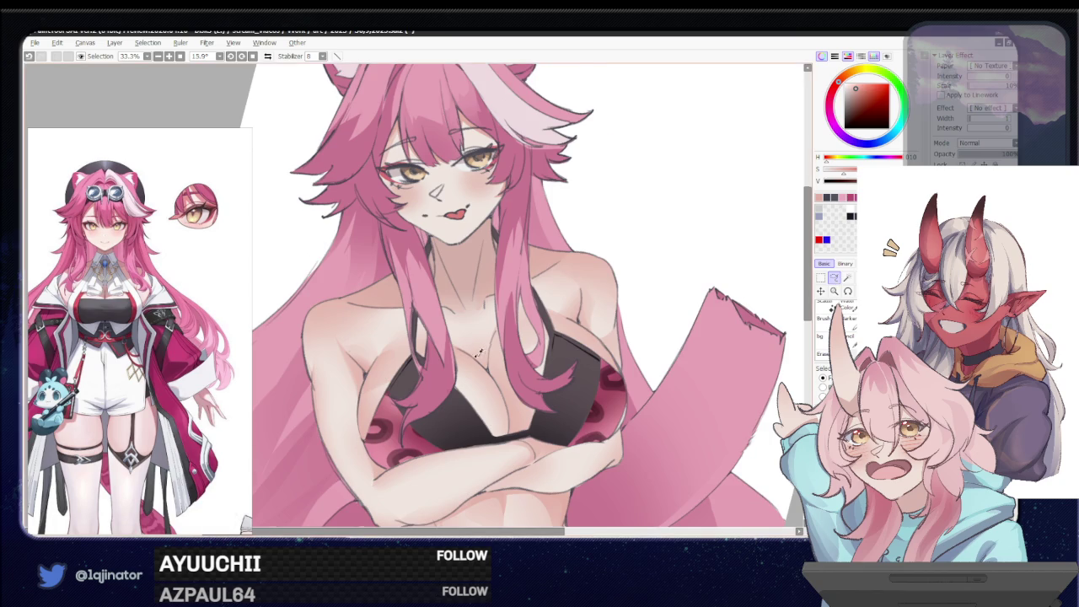
{"action": "left_click_drag", "start_coordinate": [482, 349], "coordinate": [370, 333]}
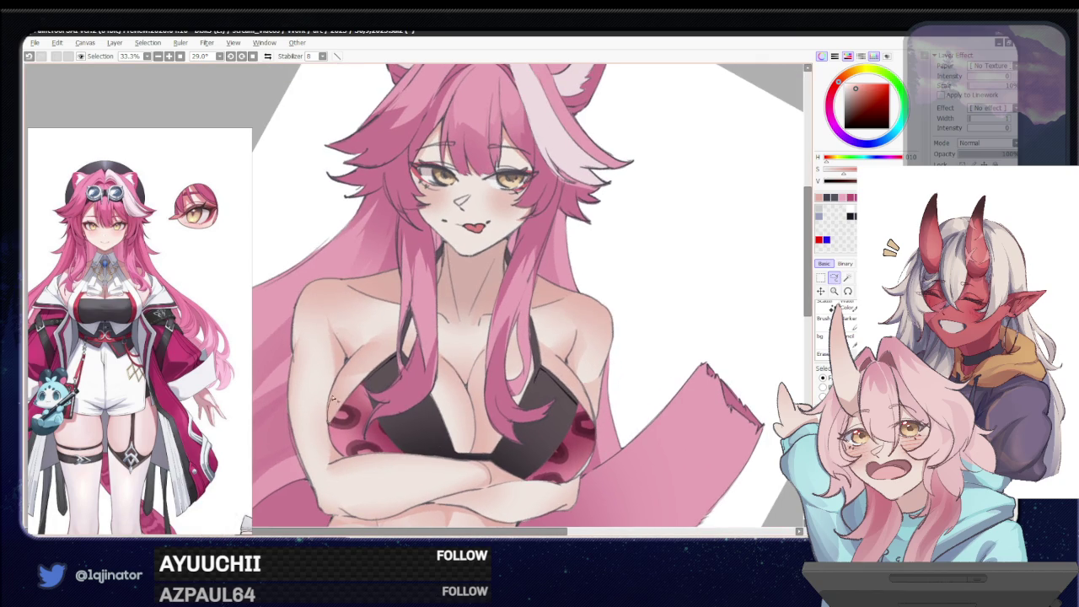
{"action": "key", "text": "ctrl+z"}
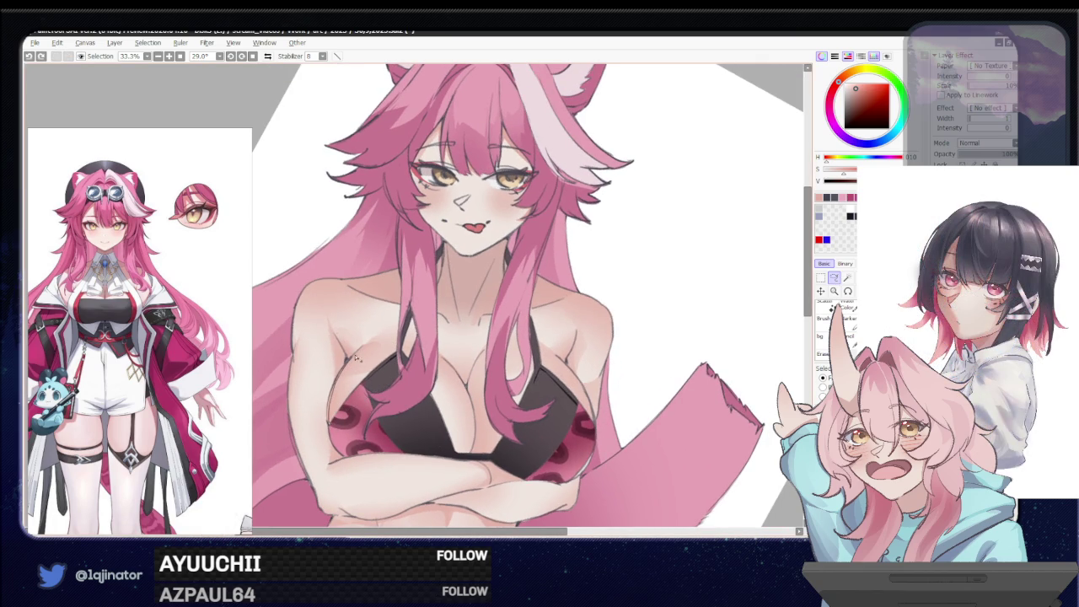
{"action": "left_click_drag", "start_coordinate": [403, 333], "coordinate": [406, 335]}
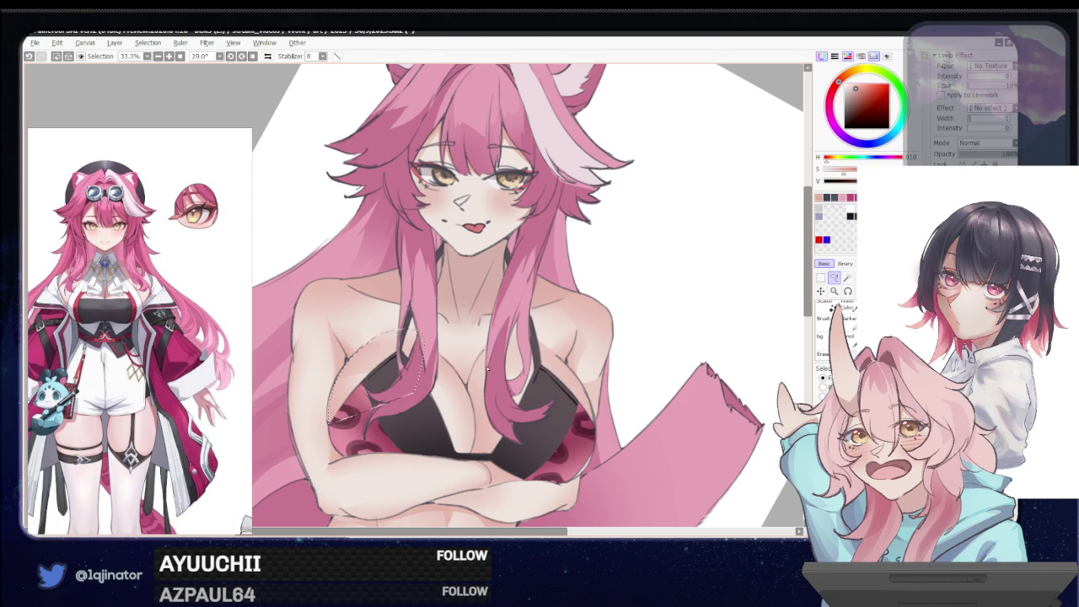
{"action": "left_click_drag", "start_coordinate": [547, 339], "coordinate": [408, 459]}
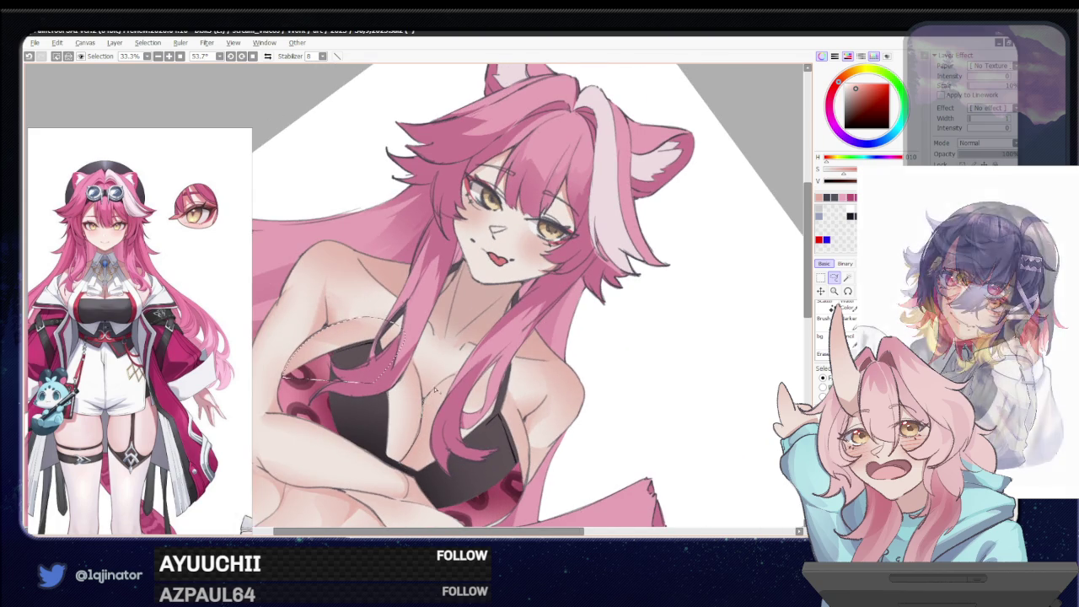
{"action": "mouse_move", "coordinate": [472, 371]}
{"action": "left_mouse_down"}
{"action": "mouse_move", "coordinate": [454, 445]}
{"action": "mouse_move", "coordinate": [447, 378]}
{"action": "left_mouse_up"}
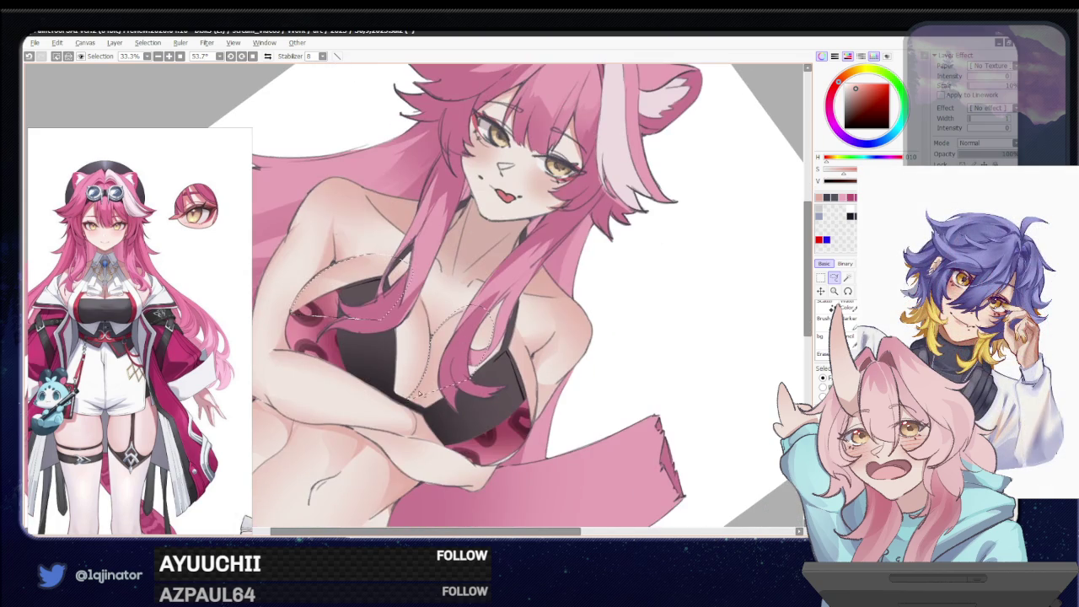
{"action": "key", "text": "b"}
{"action": "key", "text": "l"}
{"action": "key", "text": "b"}
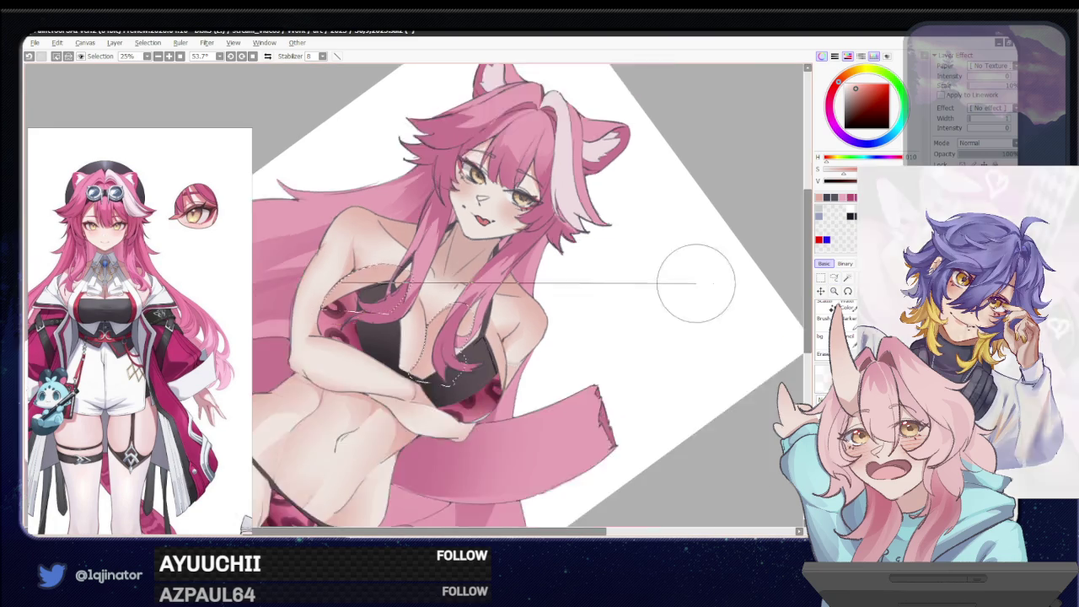
{"action": "left_click_drag", "start_coordinate": [657, 438], "coordinate": [681, 281]}
{"action": "scroll", "coordinate": [665, 324], "scroll_direction": "down", "scroll_amount": 2}
{"action": "left_click_drag", "start_coordinate": [665, 324], "coordinate": [665, 322]}
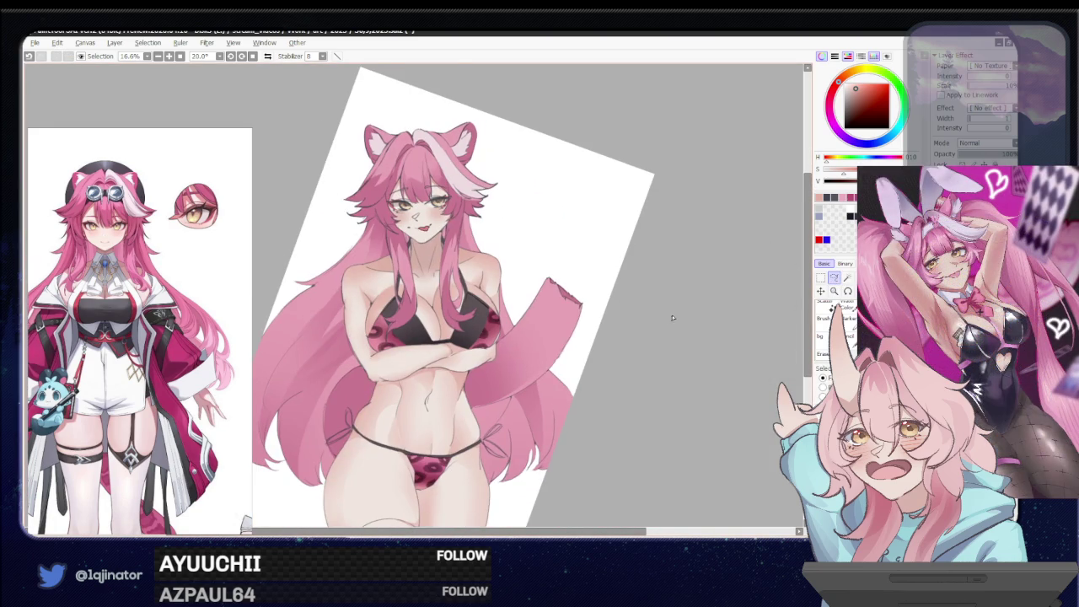
Zoom to the hips and shade the lassoed inner thigh area
{"action": "left_click_drag", "start_coordinate": [596, 469], "coordinate": [509, 374]}
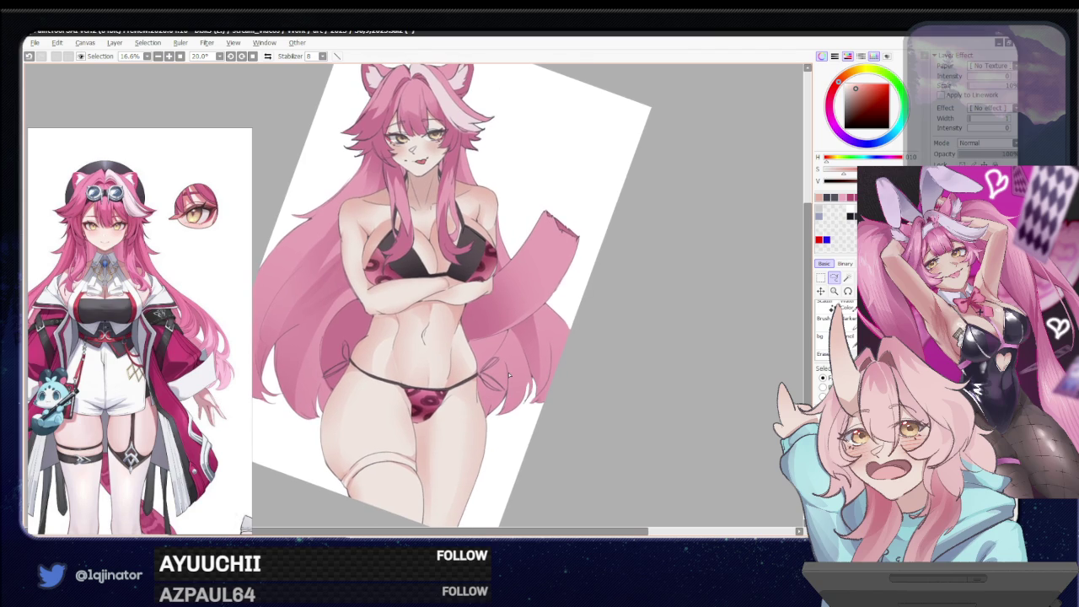
{"action": "mouse_move", "coordinate": [454, 437]}
{"action": "left_mouse_down"}
{"action": "mouse_move", "coordinate": [531, 393]}
{"action": "mouse_move", "coordinate": [484, 398]}
{"action": "mouse_move", "coordinate": [472, 357]}
{"action": "left_mouse_up"}
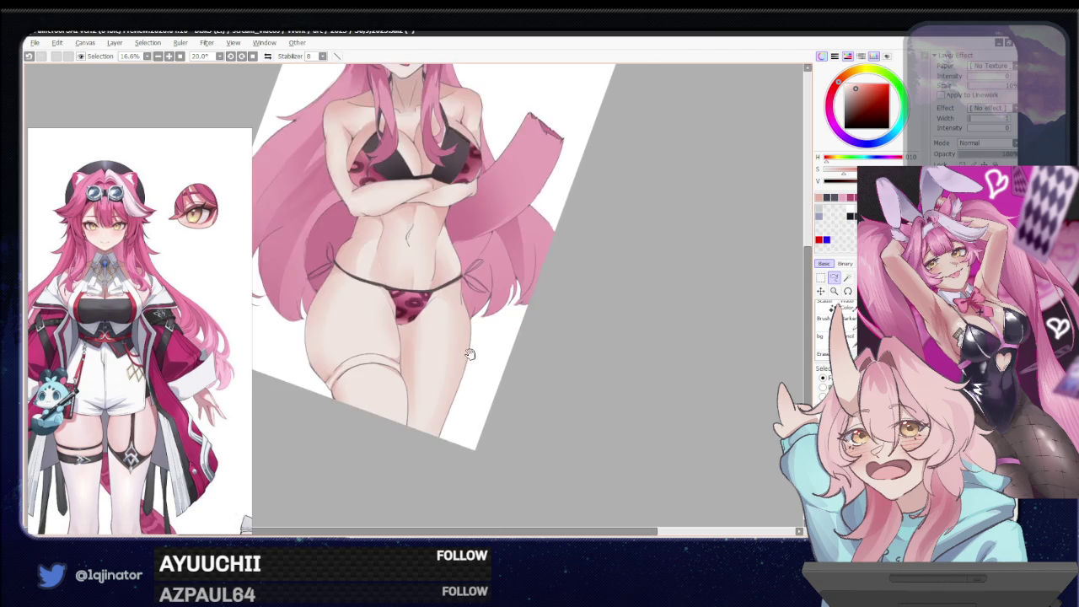
{"action": "scroll", "coordinate": [472, 357], "scroll_direction": "up", "scroll_amount": 2}
{"action": "left_click_drag", "start_coordinate": [438, 253], "coordinate": [508, 266]}
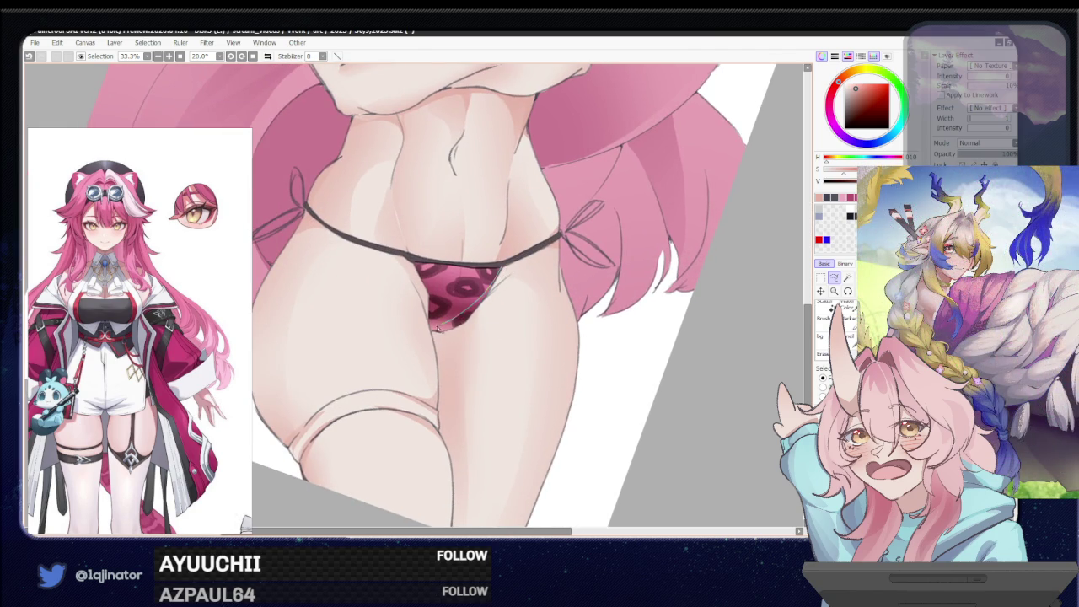
{"action": "left_click_drag", "start_coordinate": [459, 387], "coordinate": [437, 426]}
{"action": "left_click_drag", "start_coordinate": [460, 337], "coordinate": [476, 320]}
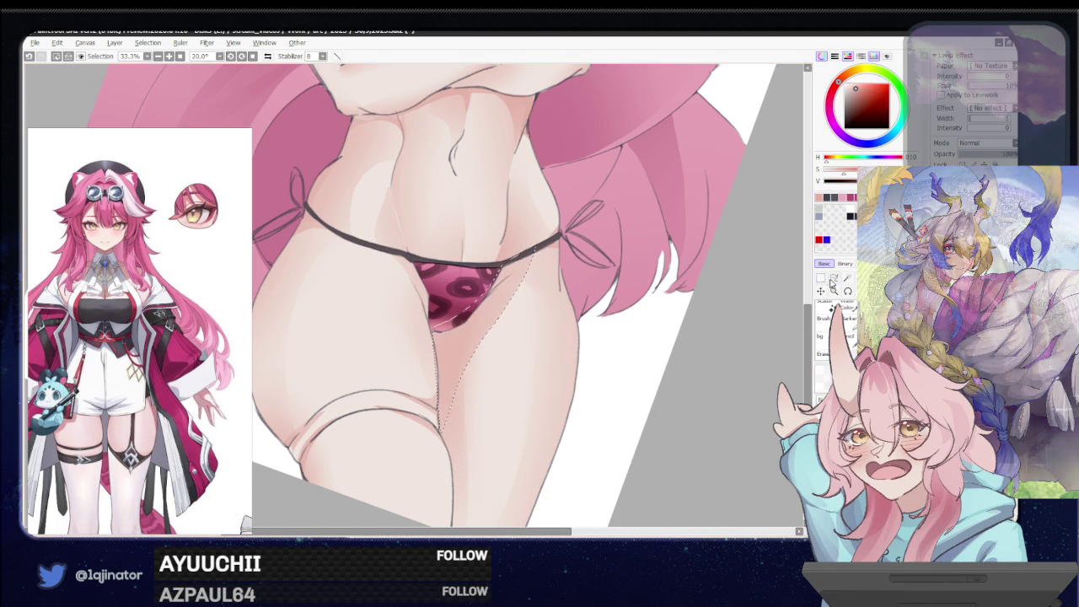
{"action": "left_click_drag", "start_coordinate": [455, 377], "coordinate": [472, 403]}
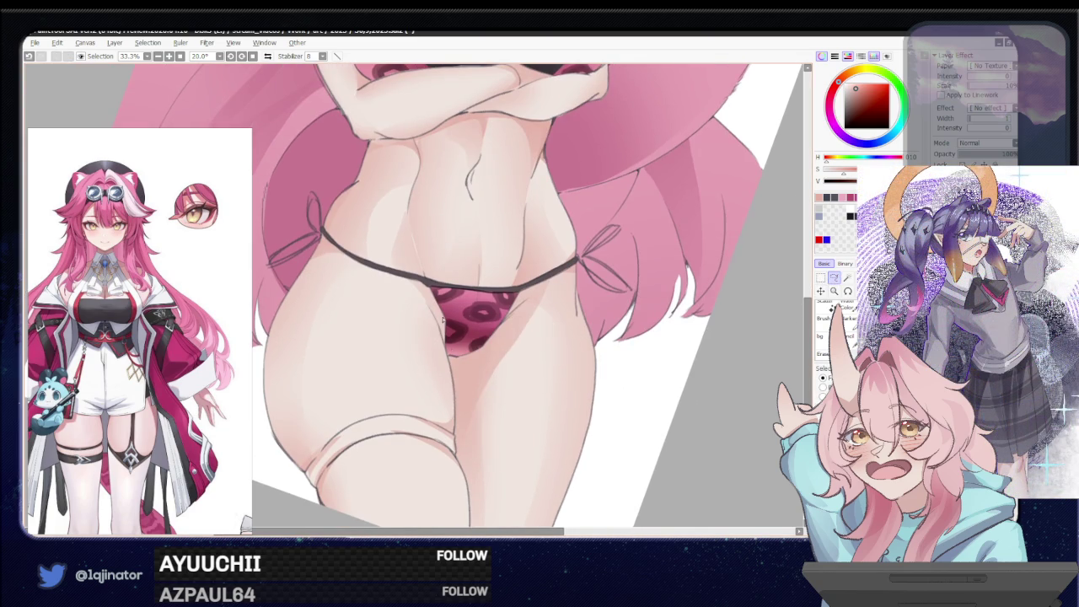
Lasso the abdomen above the bikini bottom and airbrush a darker shadow inside
{"action": "scroll", "coordinate": [432, 347], "scroll_direction": "down", "scroll_amount": 2}
{"action": "left_click_drag", "start_coordinate": [476, 267], "coordinate": [468, 294]}
{"action": "scroll", "coordinate": [421, 321], "scroll_direction": "up", "scroll_amount": 1}
{"action": "scroll", "coordinate": [403, 340], "scroll_direction": "up", "scroll_amount": 1}
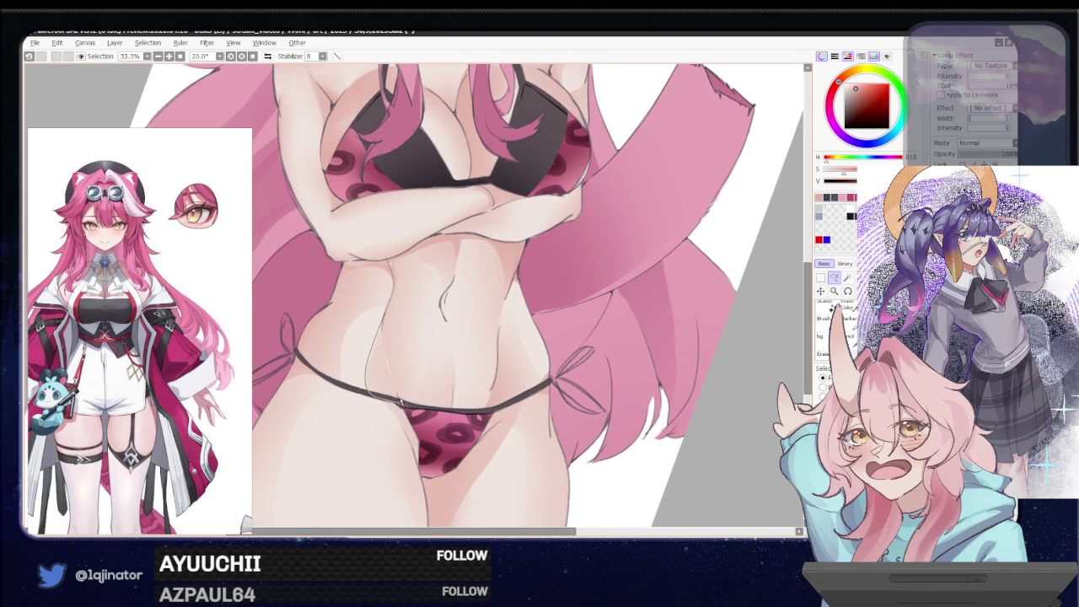
{"action": "left_click_drag", "start_coordinate": [390, 366], "coordinate": [377, 331]}
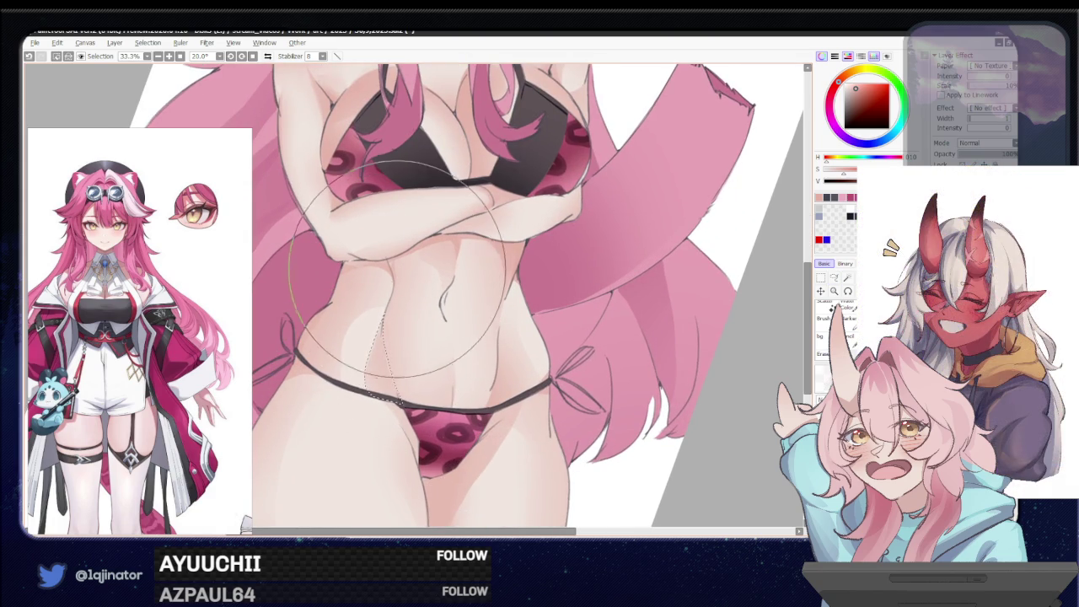
{"action": "scroll", "coordinate": [385, 397], "scroll_direction": "down", "scroll_amount": 2}
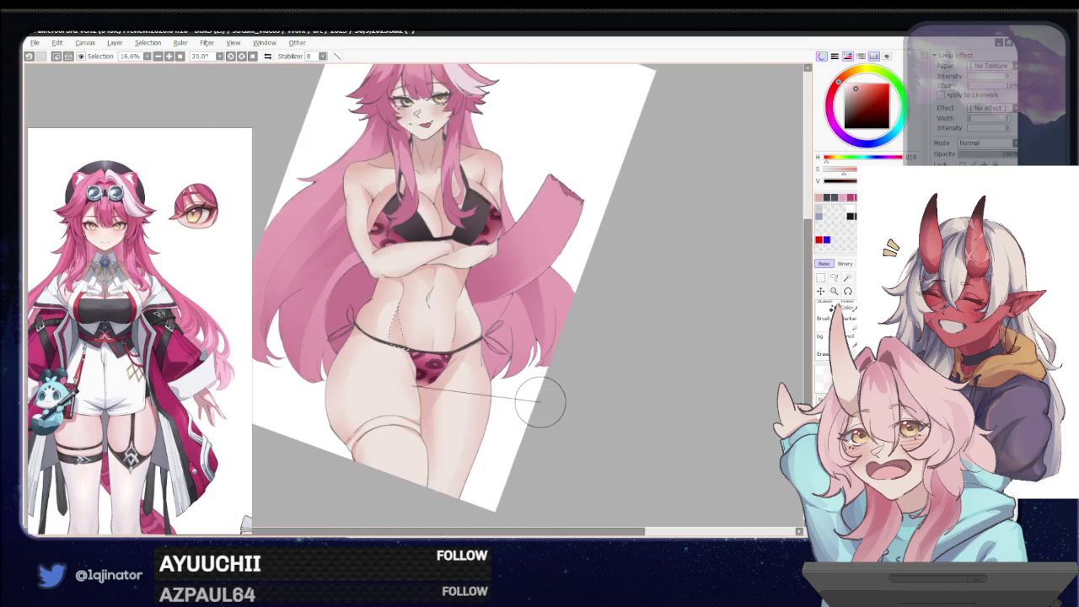
{"action": "left_click", "coordinate": [834, 277]}
{"action": "scroll", "coordinate": [440, 361], "scroll_direction": "up", "scroll_amount": 1}
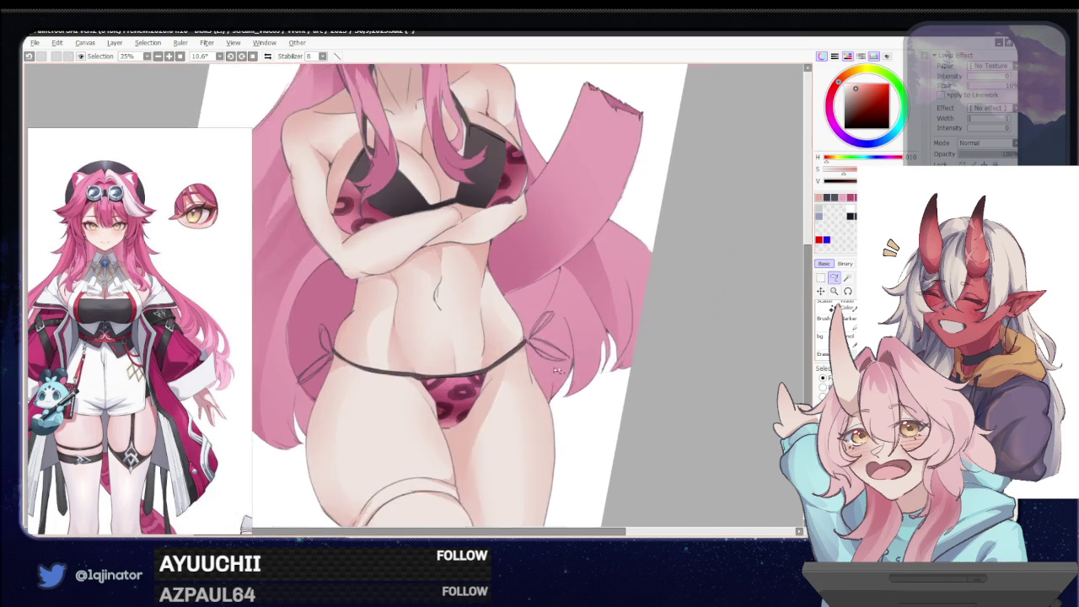
{"action": "scroll", "coordinate": [440, 361], "scroll_direction": "up", "scroll_amount": 1}
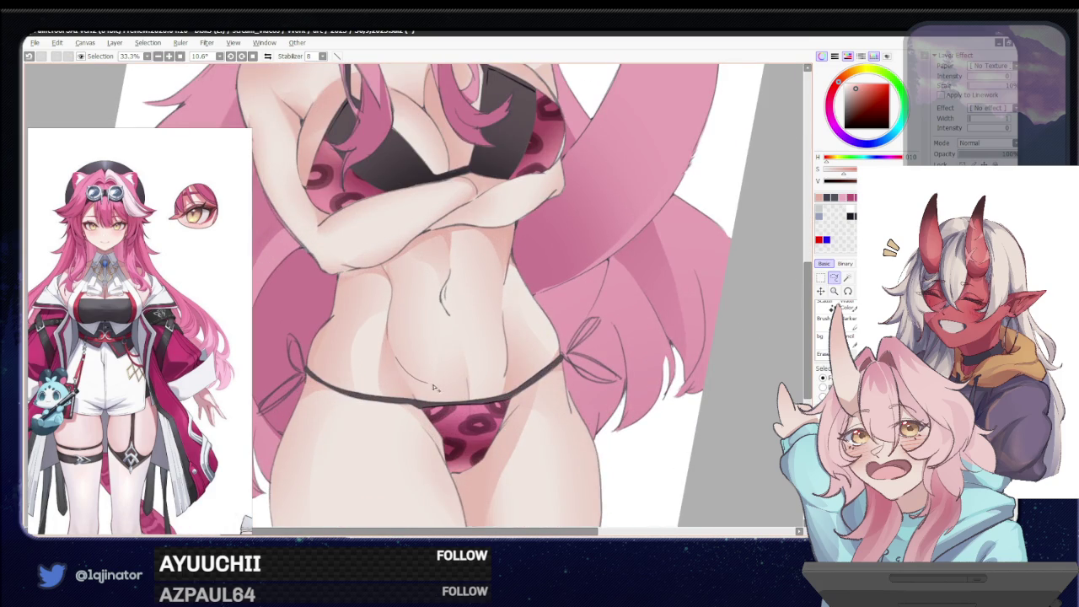
{"action": "left_click_drag", "start_coordinate": [472, 403], "coordinate": [472, 390]}
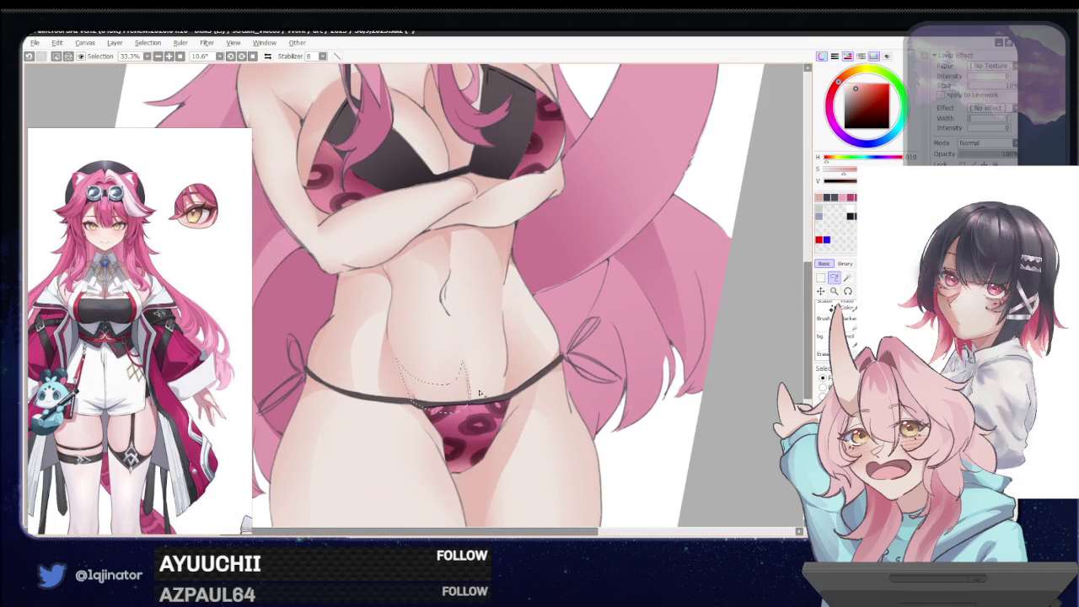
{"action": "key", "text": "b"}
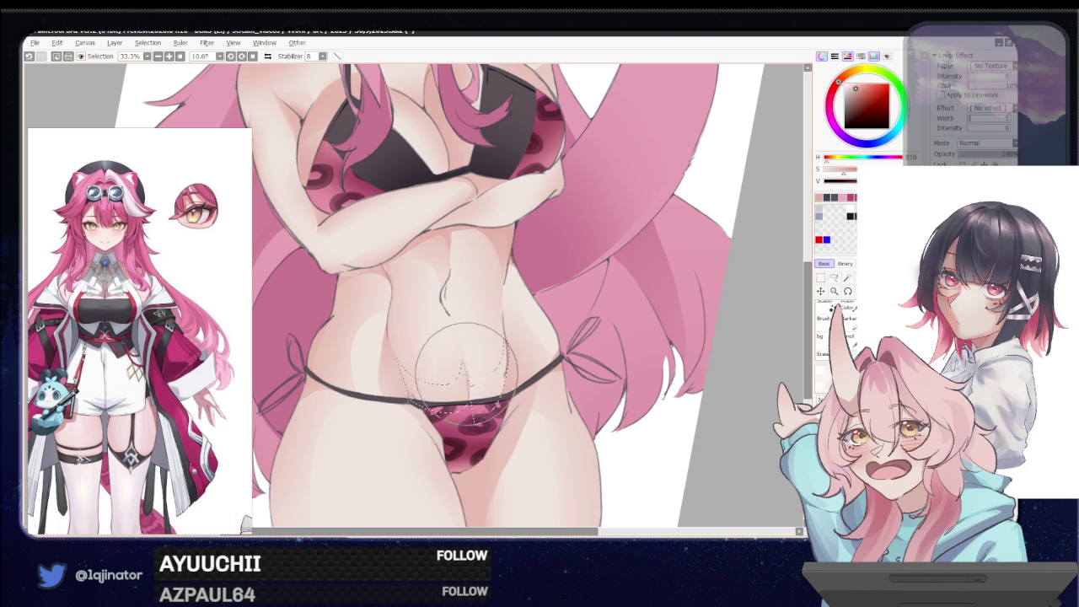
{"action": "scroll", "coordinate": [699, 313], "scroll_direction": "down", "scroll_amount": 1}
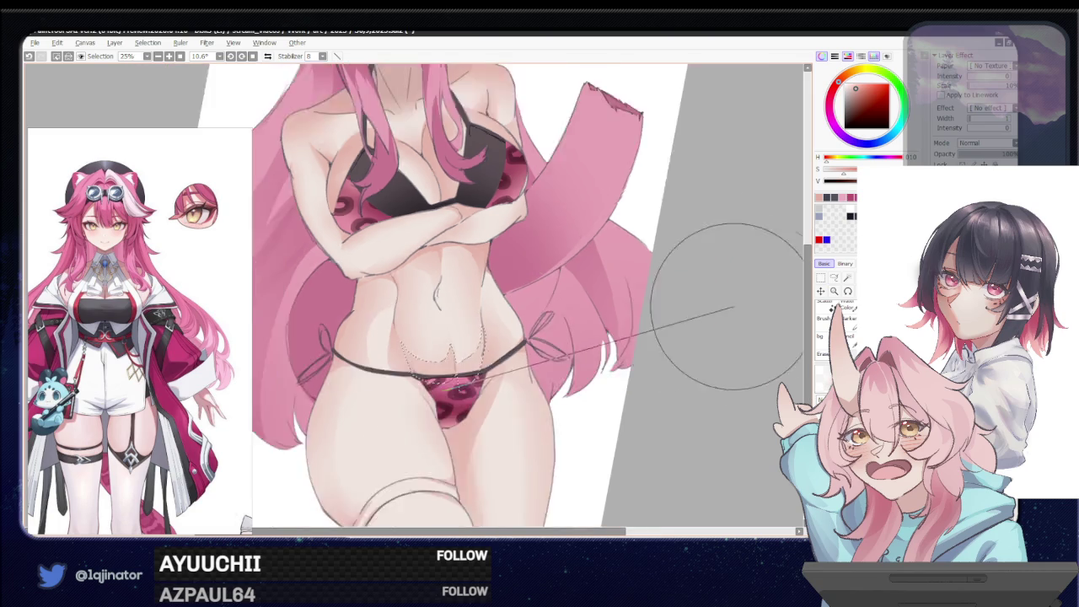
{"action": "scroll", "coordinate": [758, 329], "scroll_direction": "down", "scroll_amount": 1}
Lasso a strip down the torso and paint soft shading in it
{"action": "key", "text": "l"}
{"action": "scroll", "coordinate": [774, 332], "scroll_direction": "up", "scroll_amount": 2}
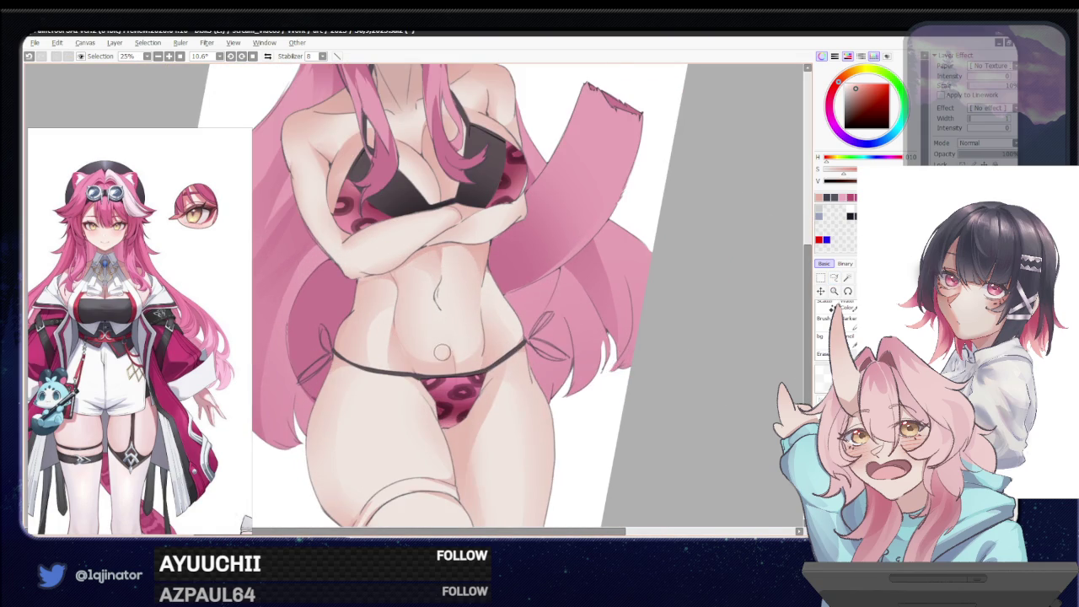
{"action": "scroll", "coordinate": [447, 354], "scroll_direction": "down", "scroll_amount": 2}
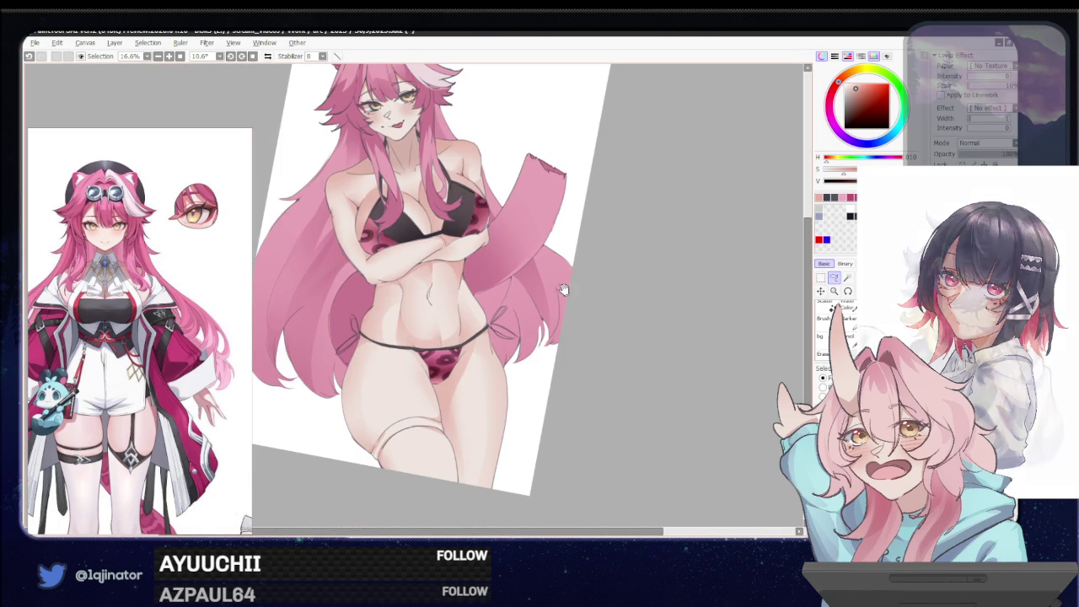
{"action": "scroll", "coordinate": [417, 249], "scroll_direction": "up", "scroll_amount": 2}
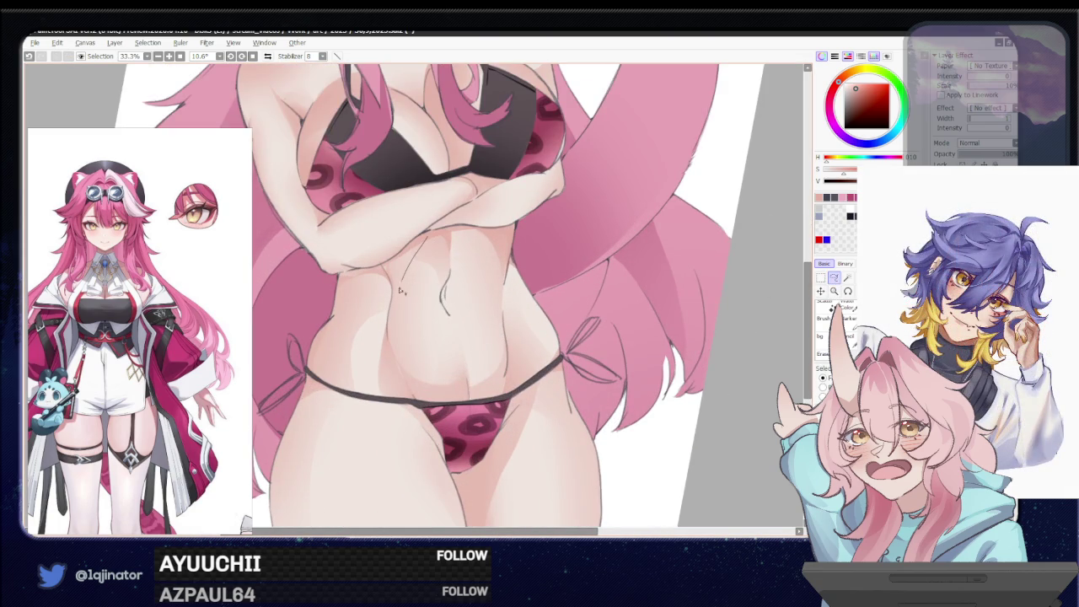
{"action": "left_click_drag", "start_coordinate": [382, 270], "coordinate": [389, 337]}
{"action": "scroll", "coordinate": [413, 303], "scroll_direction": "down", "scroll_amount": 1}
{"action": "left_click", "coordinate": [833, 279]}
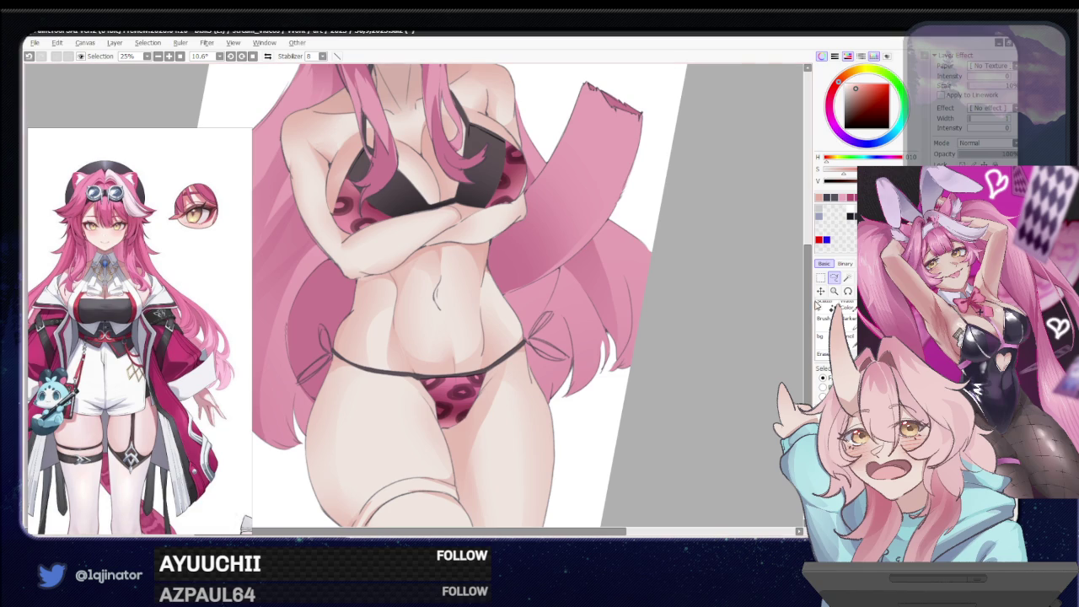
{"action": "scroll", "coordinate": [688, 337], "scroll_direction": "down", "scroll_amount": 1}
{"action": "scroll", "coordinate": [679, 354], "scroll_direction": "down", "scroll_amount": 1}
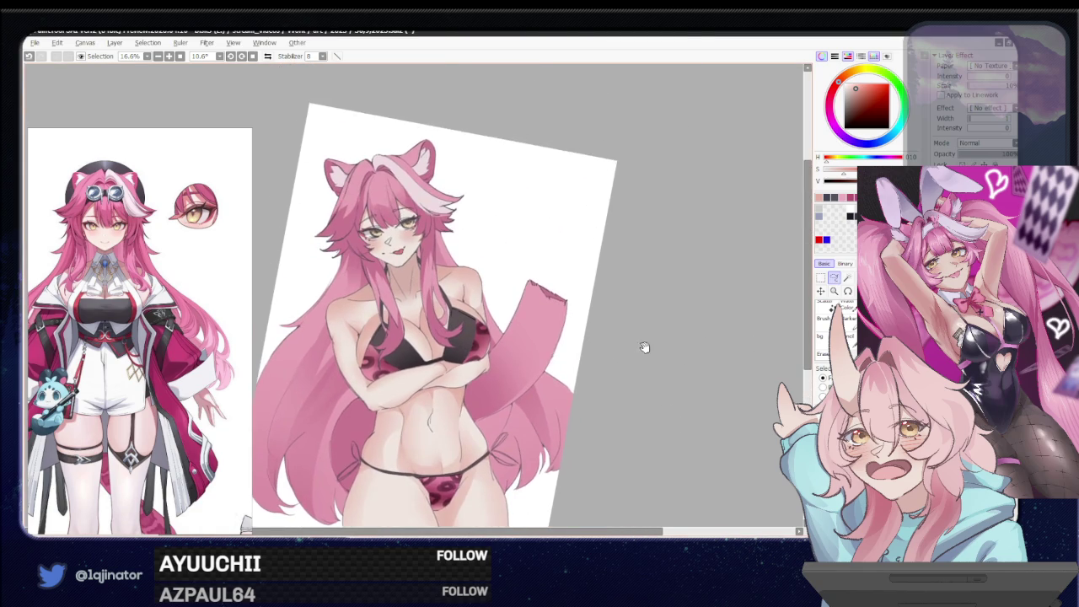
Lasso the neck, shoulder and chest areas, then clear both selections and zoom out slightly
{"action": "scroll", "coordinate": [582, 361], "scroll_direction": "up", "scroll_amount": 1}
{"action": "scroll", "coordinate": [509, 364], "scroll_direction": "up", "scroll_amount": 1}
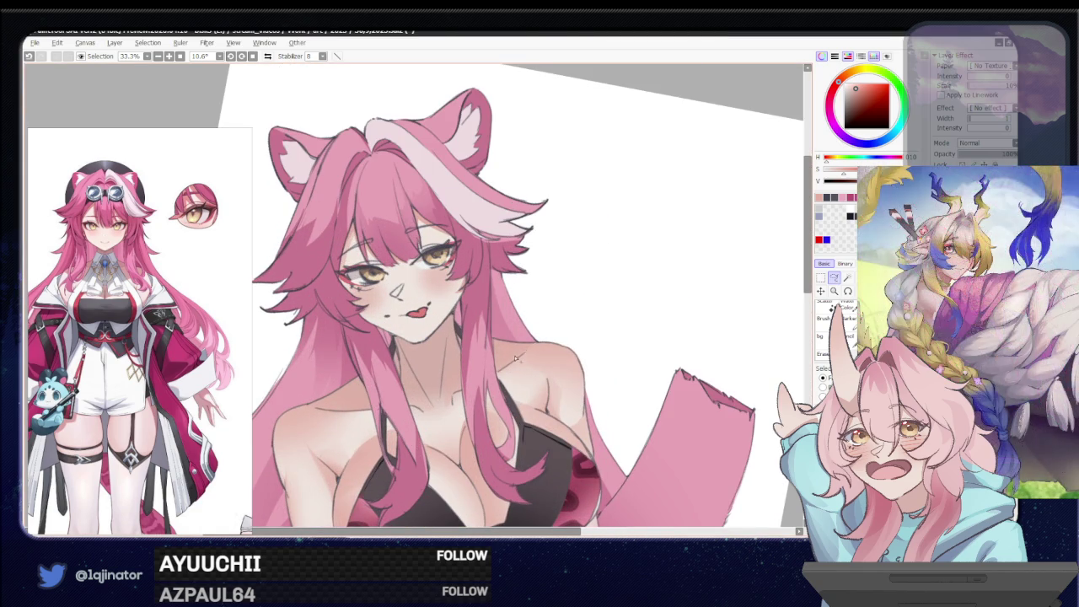
{"action": "left_click_drag", "start_coordinate": [440, 399], "coordinate": [501, 354]}
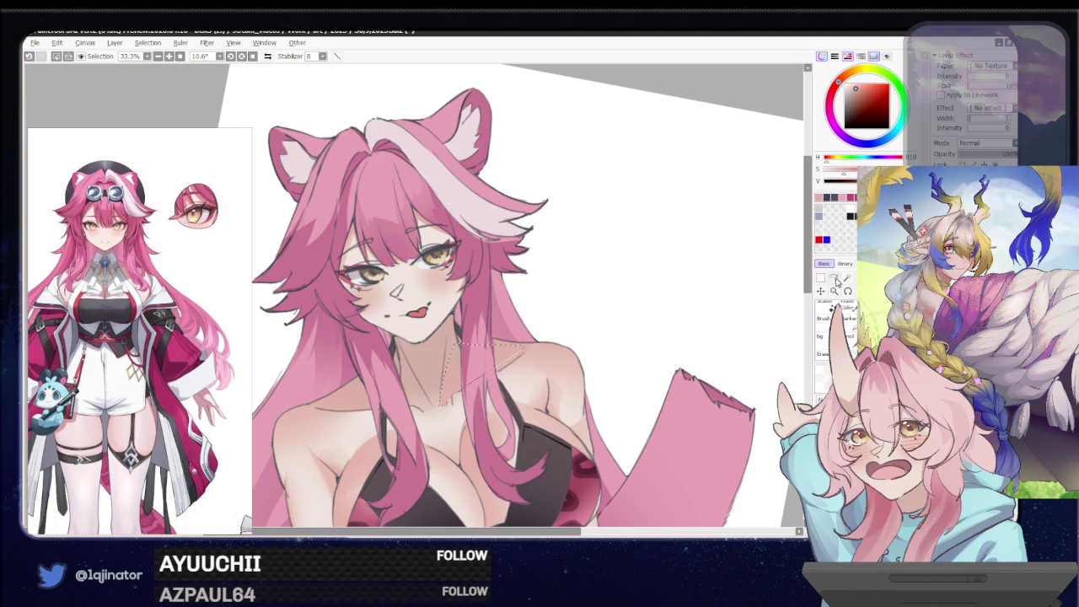
{"action": "key", "text": "ctrl+d"}
{"action": "mouse_move", "coordinate": [465, 340]}
{"action": "left_mouse_down"}
{"action": "mouse_move", "coordinate": [503, 308]}
{"action": "mouse_move", "coordinate": [436, 351]}
{"action": "mouse_move", "coordinate": [428, 312]}
{"action": "left_mouse_up"}
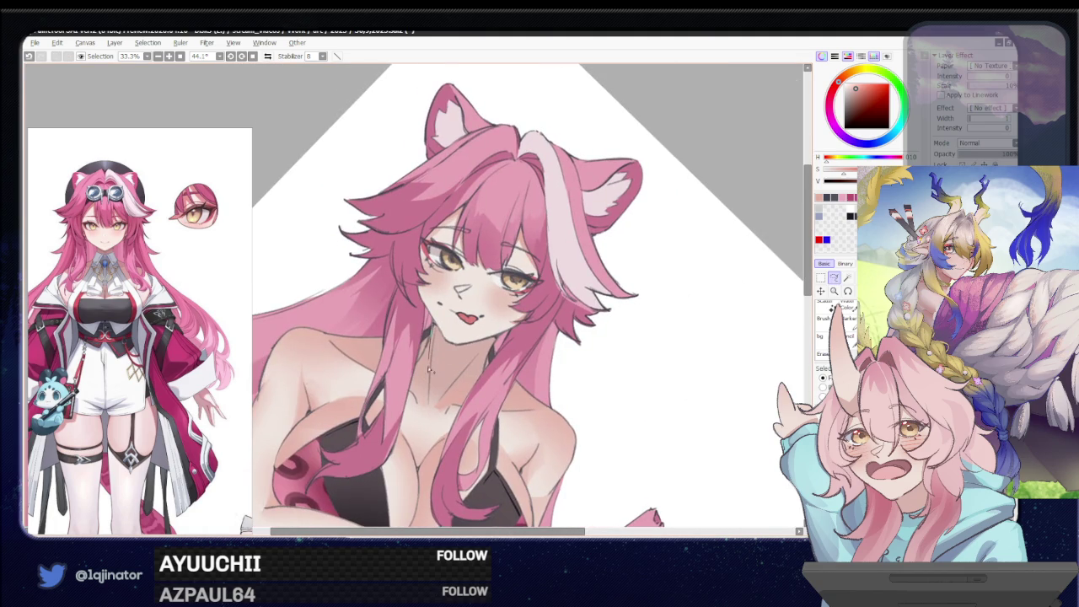
{"action": "left_click_drag", "start_coordinate": [421, 327], "coordinate": [413, 397]}
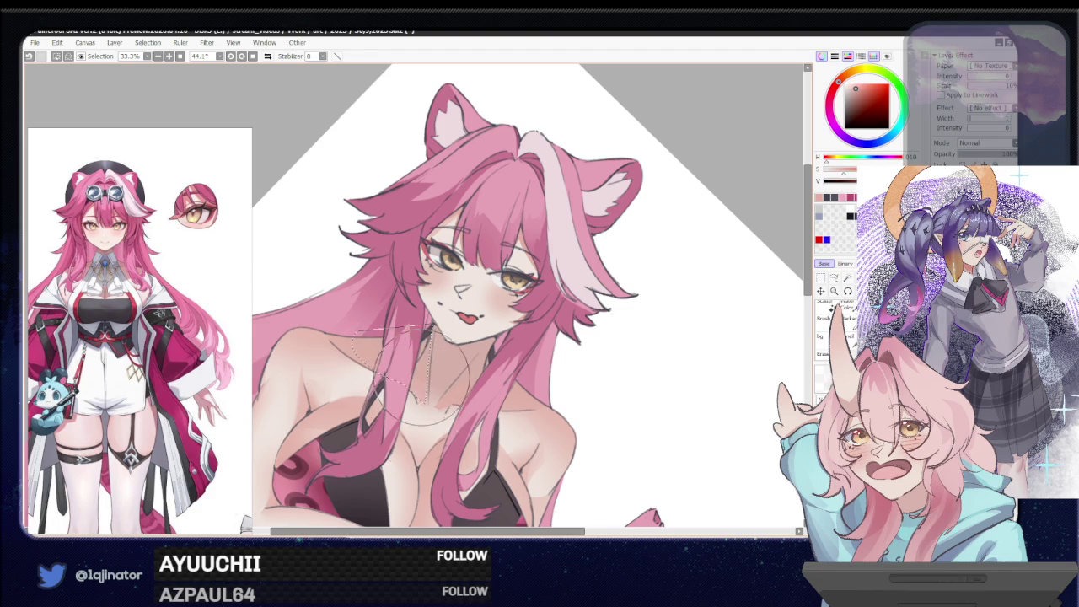
{"action": "key", "text": "ctrl+d"}
{"action": "key", "text": "minus"}
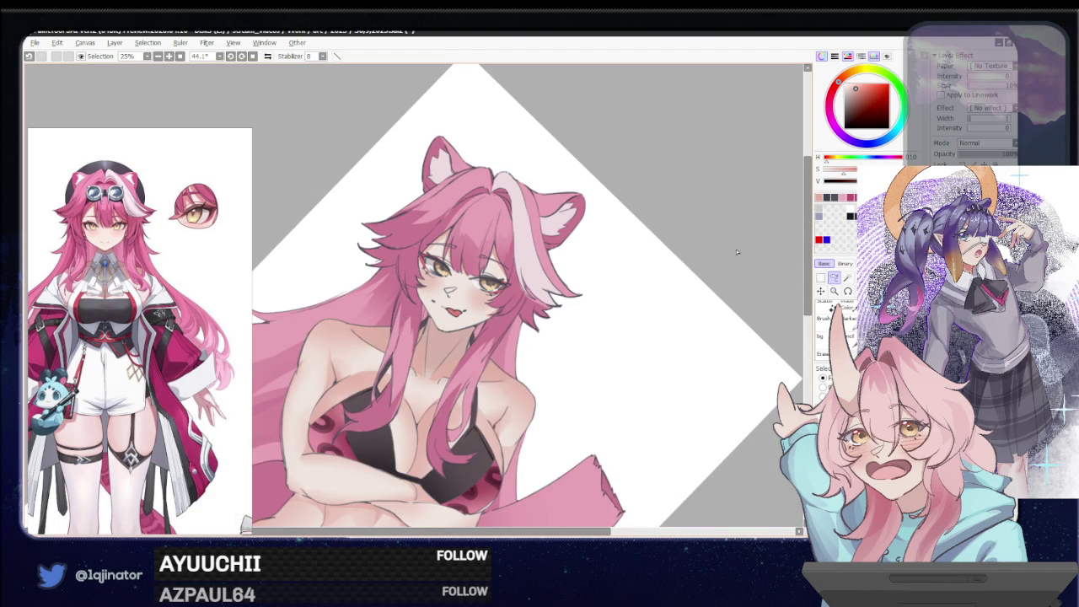
Straighten the canvas toward 10° and zoom from 16.6% to 33.3% on the upper body
{"action": "left_click_drag", "start_coordinate": [470, 373], "coordinate": [564, 382]}
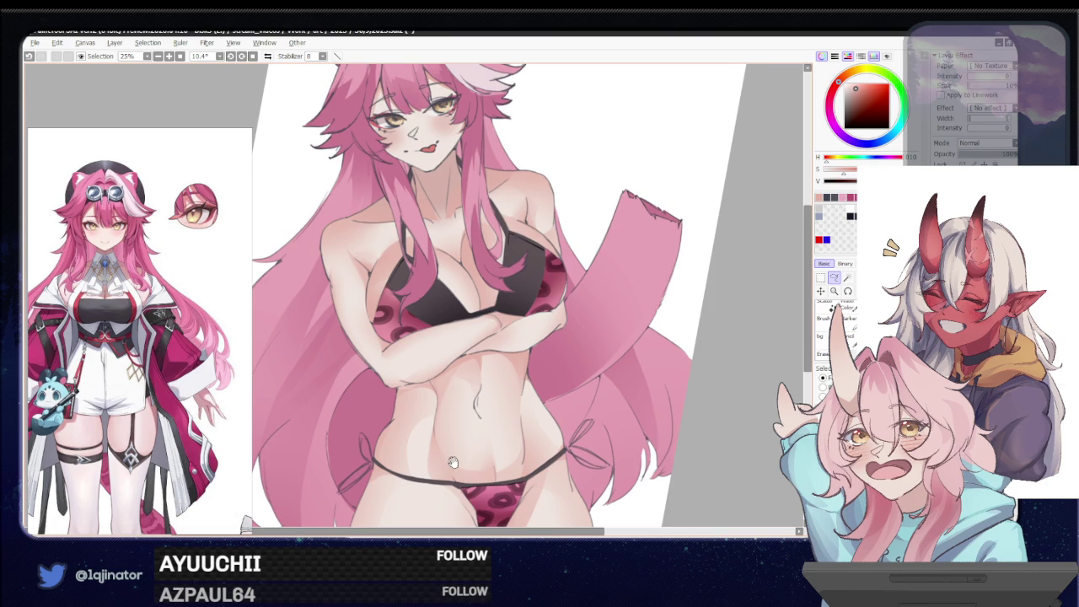
{"action": "left_click_drag", "start_coordinate": [455, 453], "coordinate": [417, 368]}
{"action": "scroll", "coordinate": [479, 312], "scroll_direction": "down", "scroll_amount": 1}
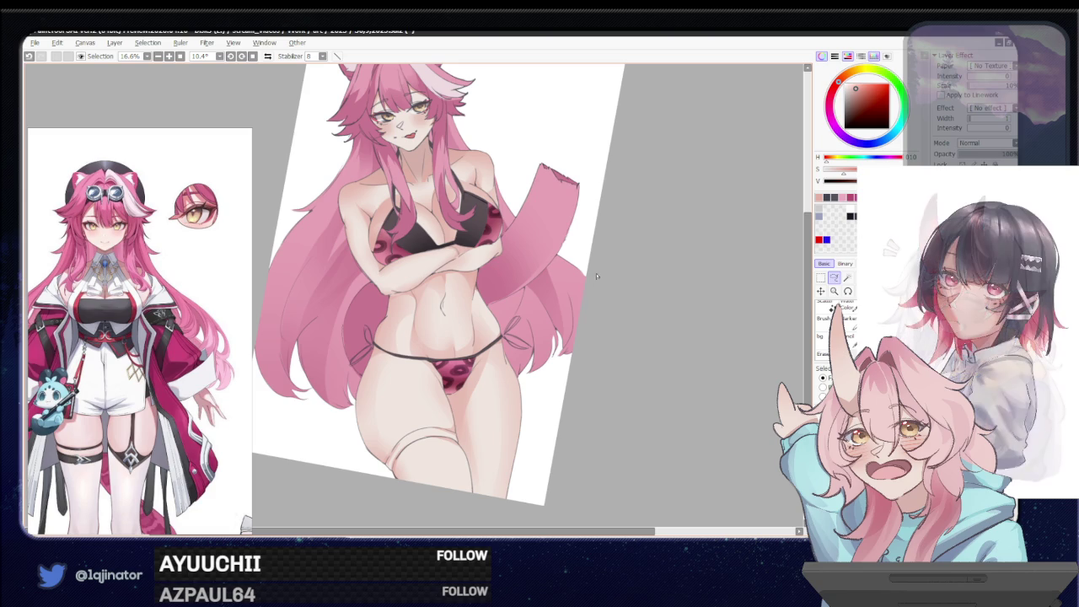
{"action": "left_click_drag", "start_coordinate": [601, 372], "coordinate": [574, 403]}
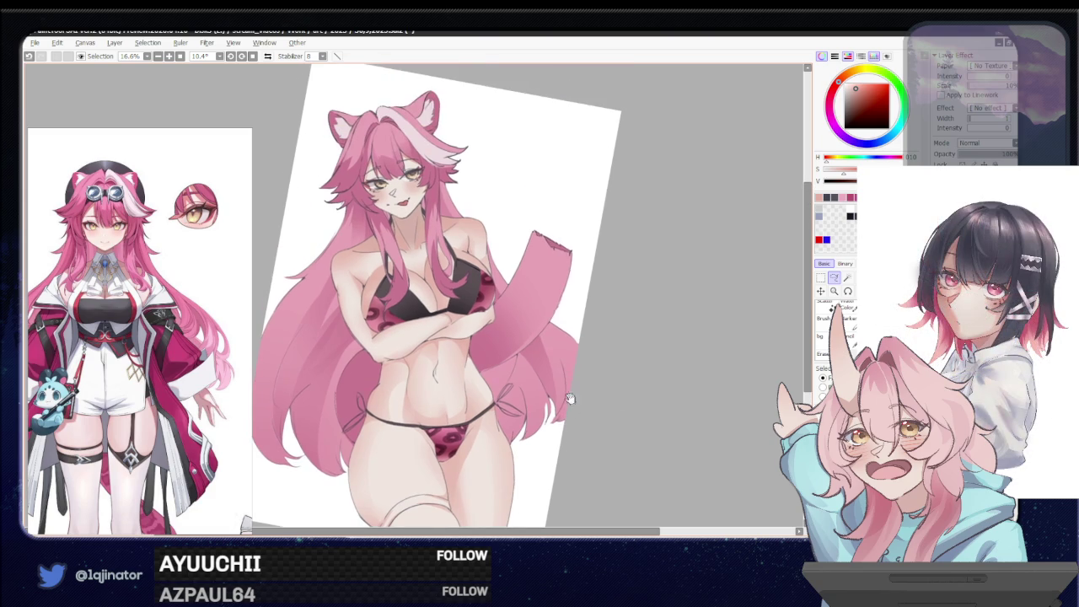
{"action": "scroll", "coordinate": [479, 353], "scroll_direction": "up", "scroll_amount": 1}
{"action": "scroll", "coordinate": [472, 362], "scroll_direction": "up", "scroll_amount": 1}
{"action": "scroll", "coordinate": [460, 375], "scroll_direction": "up", "scroll_amount": 1}
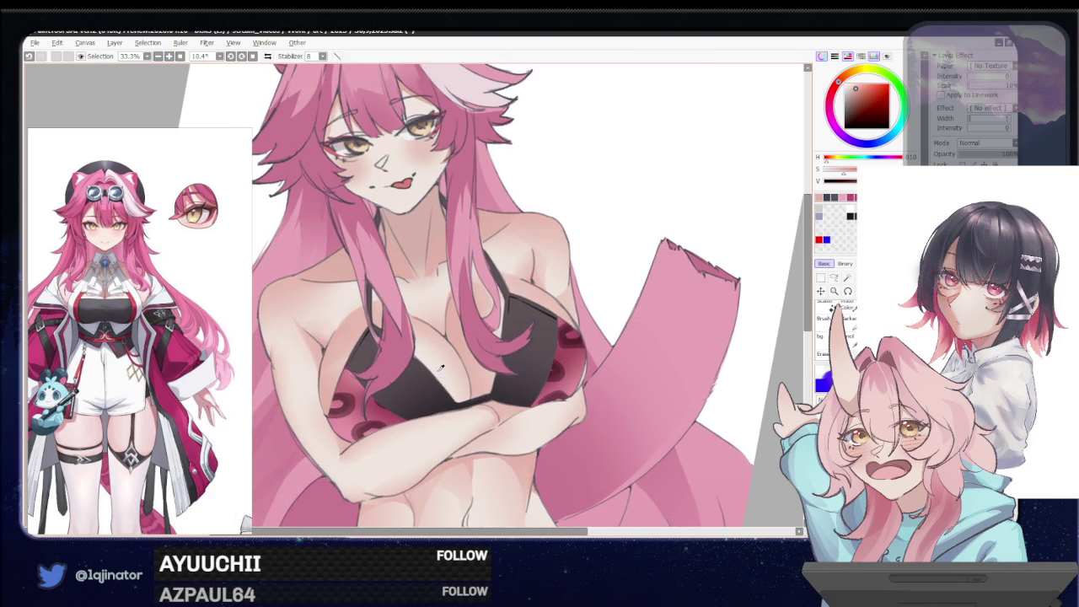
Set the layer to Dodge, then paint and transform a chest highlight
{"action": "left_click", "coordinate": [433, 355], "text": "alt"}
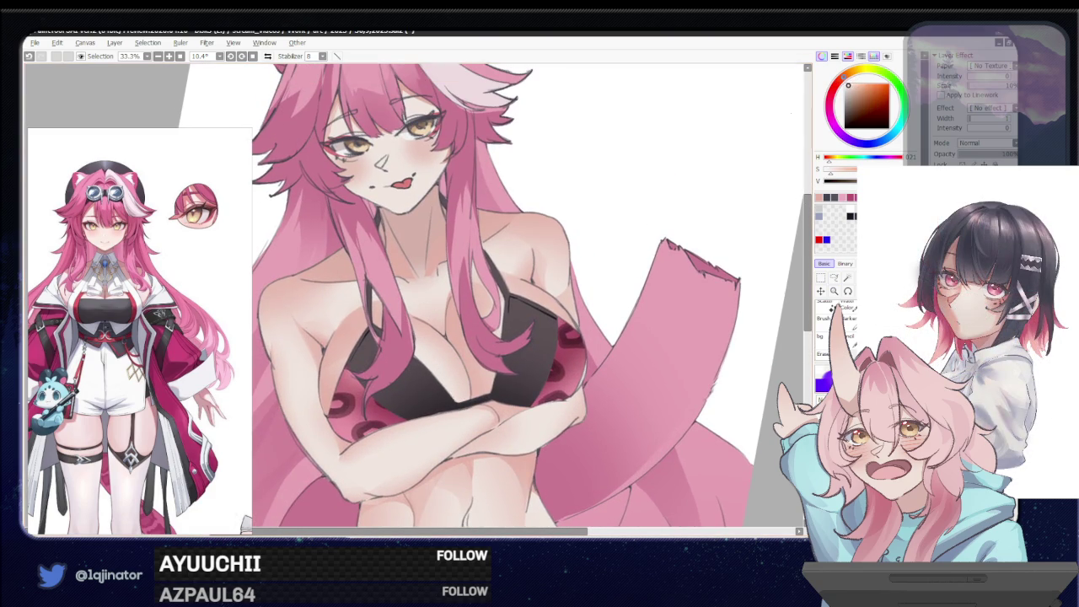
{"action": "key", "text": "ctrl+z"}
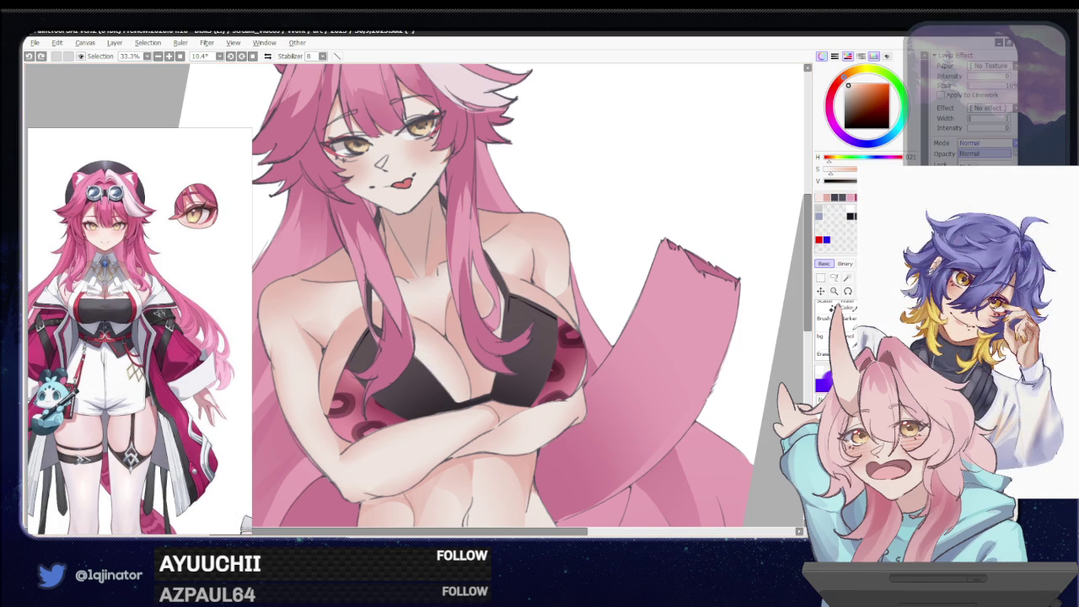
{"action": "left_click", "coordinate": [982, 154]}
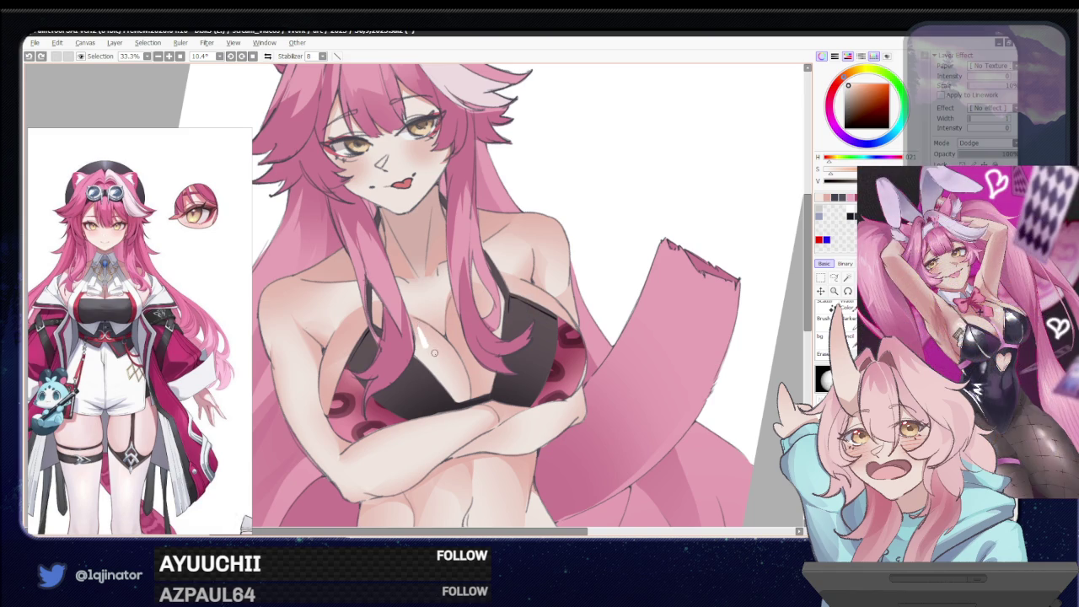
{"action": "mouse_move", "coordinate": [420, 328]}
{"action": "left_mouse_down"}
{"action": "mouse_move", "coordinate": [425, 346]}
{"action": "mouse_move", "coordinate": [416, 325]}
{"action": "left_mouse_up"}
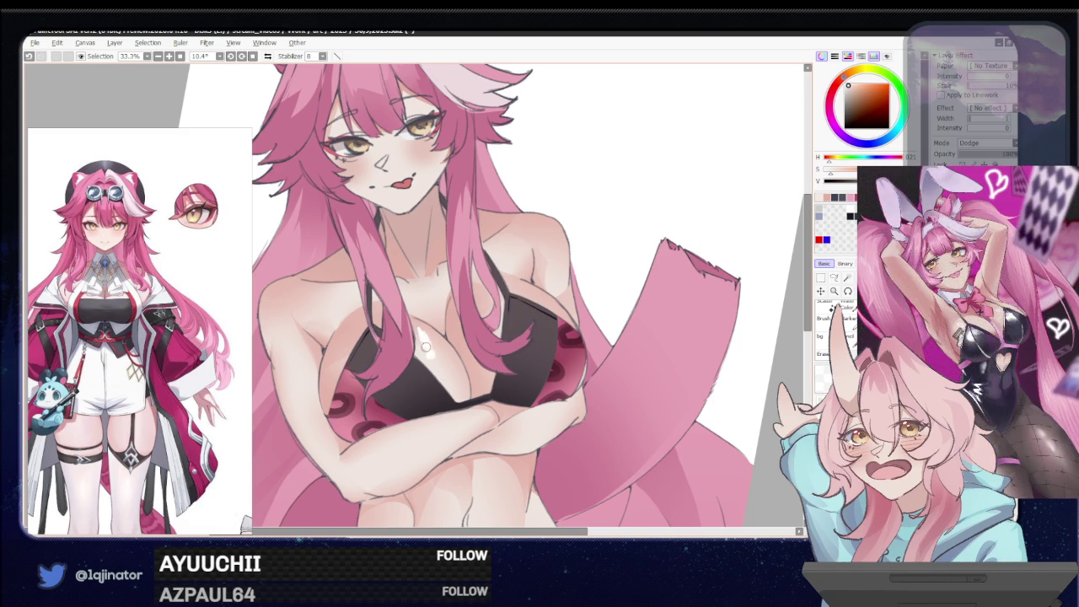
{"action": "key", "text": "ctrl+z"}
{"action": "key", "text": "ctrl+z"}
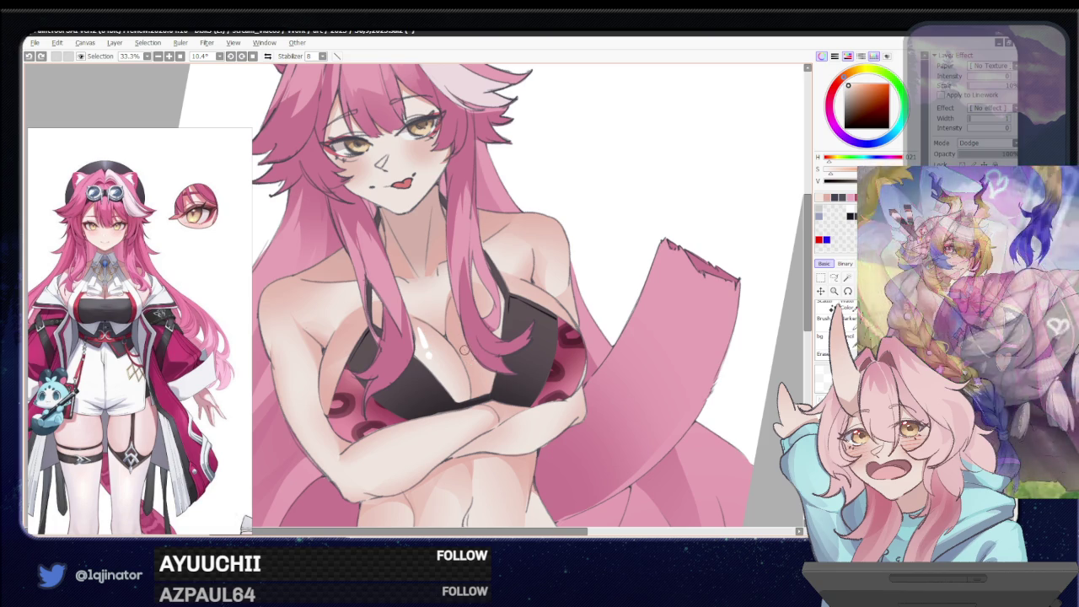
{"action": "key", "text": "ctrl+t"}
{"action": "key", "text": "Return"}
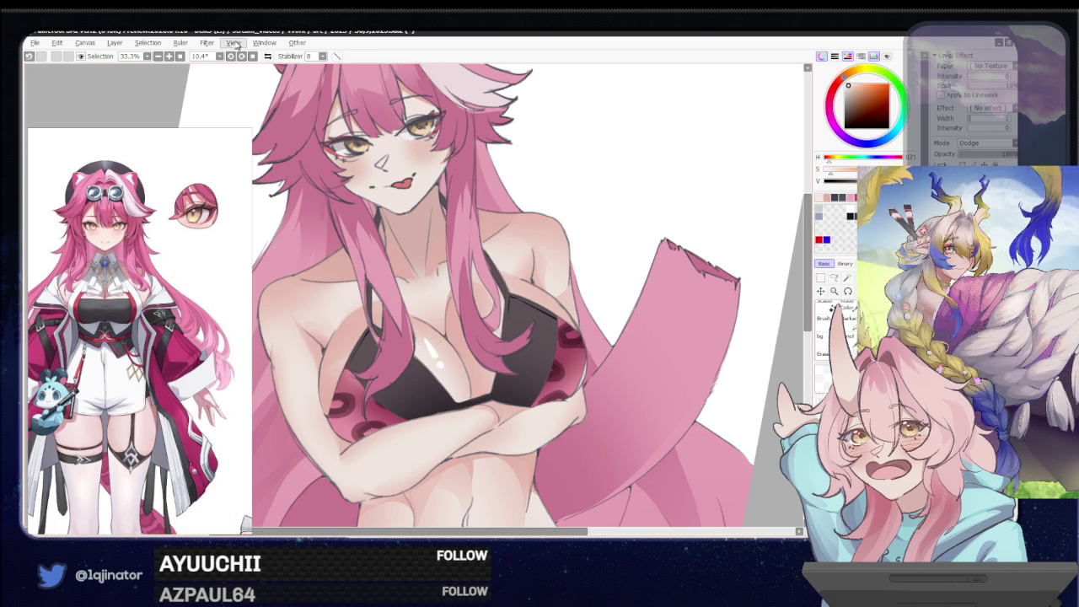
Apply Gaussian Blur to the chest highlight and repaint its bright stroke
{"action": "left_click", "coordinate": [207, 43]}
{"action": "left_click", "coordinate": [314, 76]}
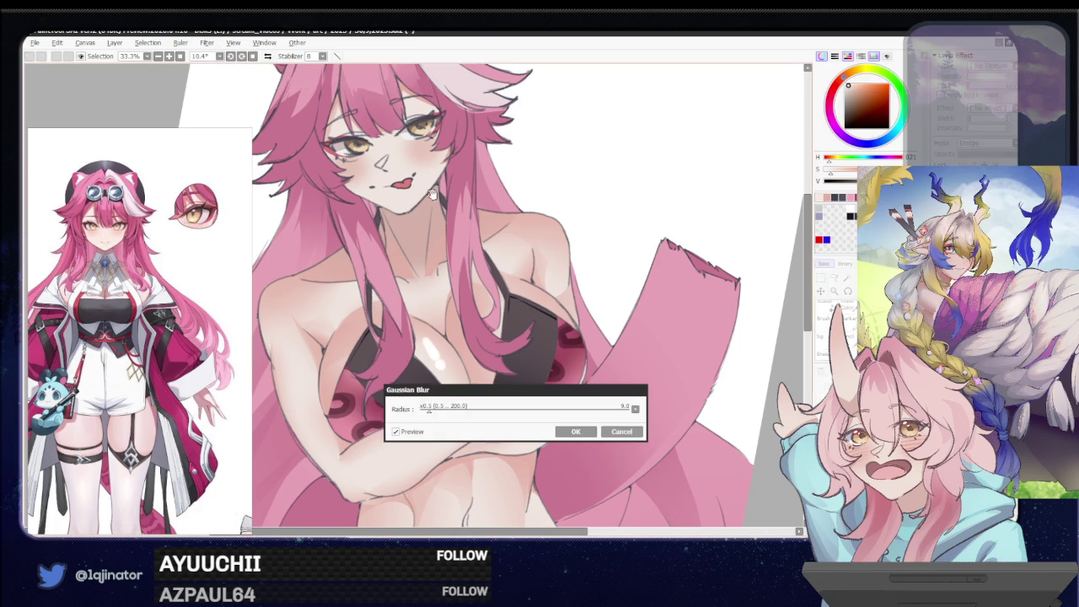
{"action": "left_click", "coordinate": [576, 430]}
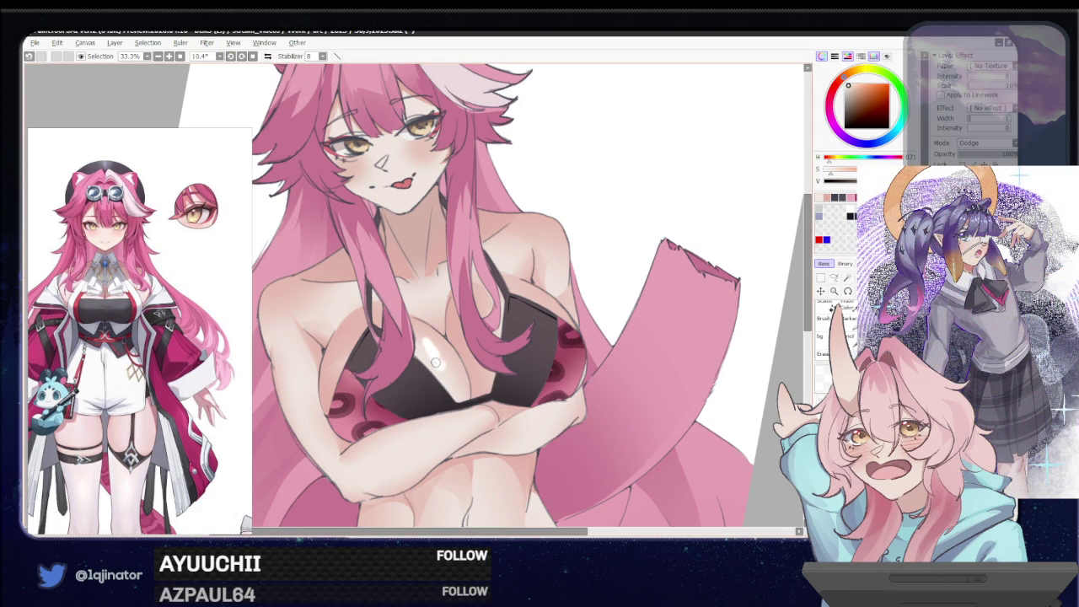
{"action": "left_click_drag", "start_coordinate": [435, 363], "coordinate": [426, 341]}
{"action": "left_click_drag", "start_coordinate": [420, 331], "coordinate": [431, 349]}
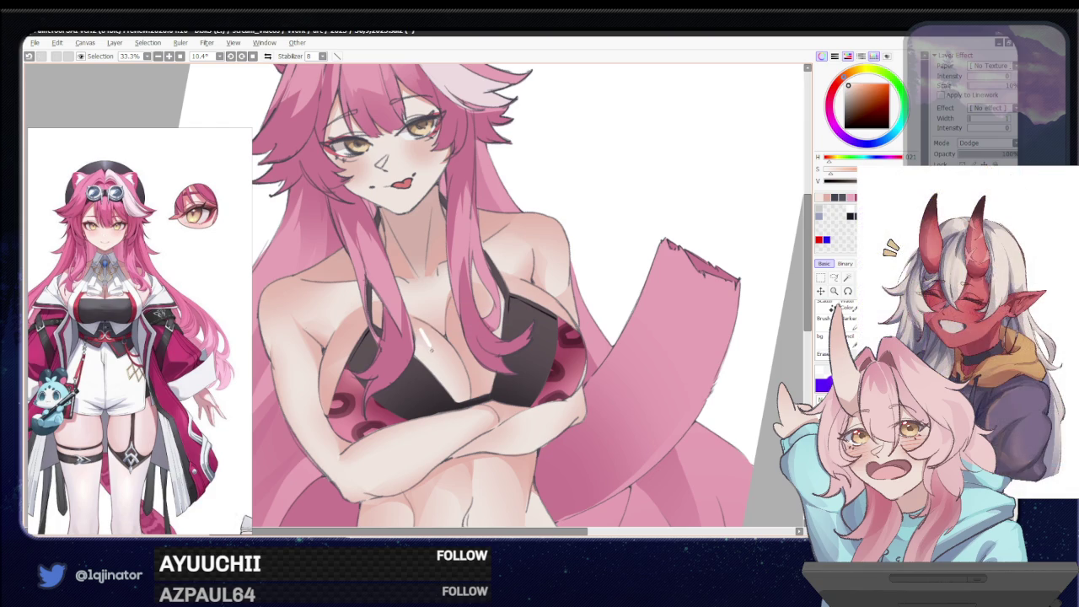
{"action": "key", "text": "ctrl+z"}
Switch the layer to Screen and paint a short white chest highlight
{"action": "key", "text": "Up"}
{"action": "key", "text": "e"}
{"action": "left_click_drag", "start_coordinate": [430, 356], "coordinate": [424, 335]}
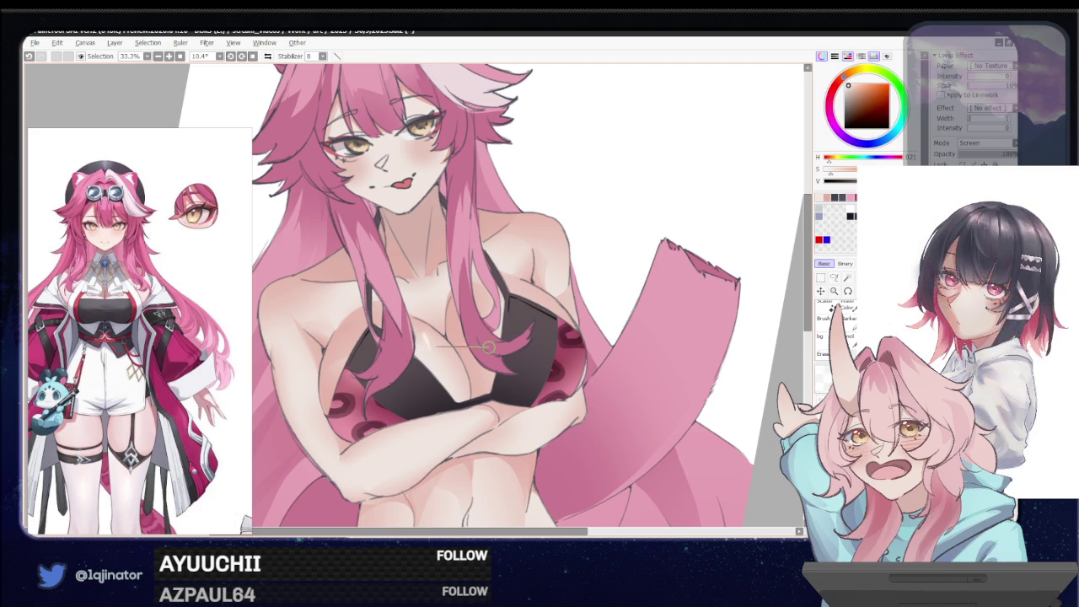
{"action": "scroll", "coordinate": [475, 337], "scroll_direction": "down", "scroll_amount": 1}
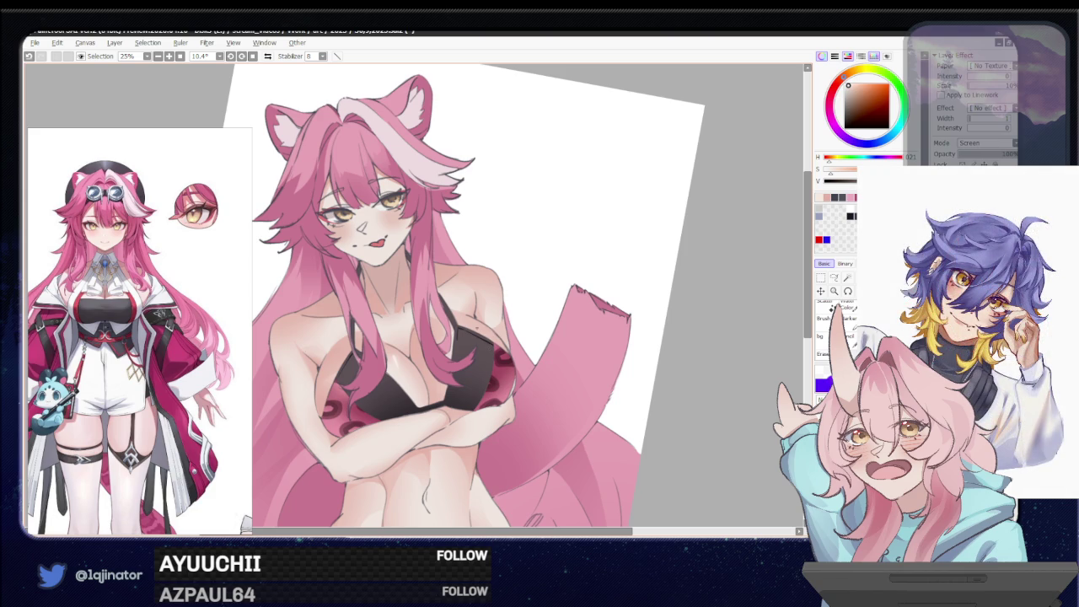
Frame the torso and thighs and try white thigh highlights, undoing misplaced strokes
{"action": "left_click_drag", "start_coordinate": [565, 337], "coordinate": [532, 384]}
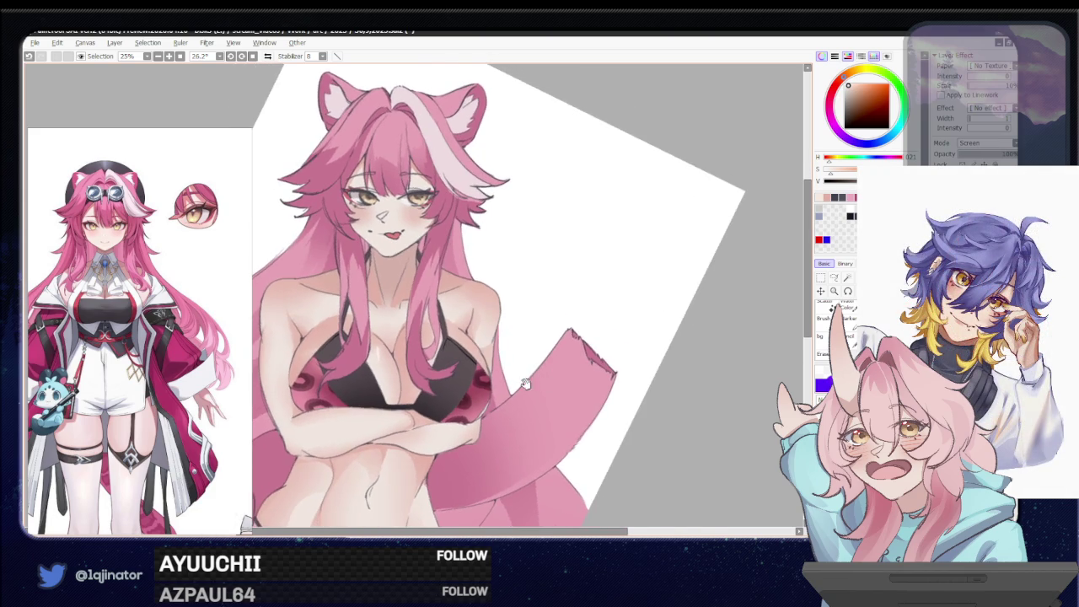
{"action": "left_click_drag", "start_coordinate": [455, 442], "coordinate": [456, 298]}
{"action": "scroll", "coordinate": [384, 379], "scroll_direction": "down", "scroll_amount": 1}
{"action": "left_click_drag", "start_coordinate": [384, 379], "coordinate": [406, 316]}
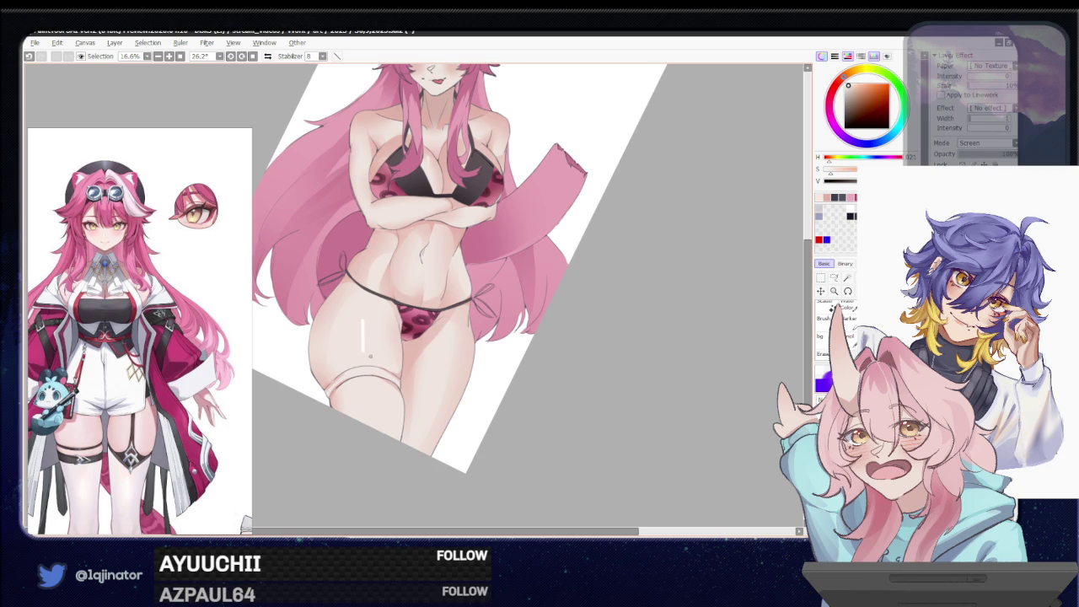
{"action": "key", "text": "ctrl+z"}
{"action": "left_click_drag", "start_coordinate": [365, 310], "coordinate": [369, 345]}
{"action": "key", "text": "ctrl+z"}
Paint a white highlight streak across the thigh with another brush
{"action": "scroll", "coordinate": [369, 330], "scroll_direction": "down", "scroll_amount": 2}
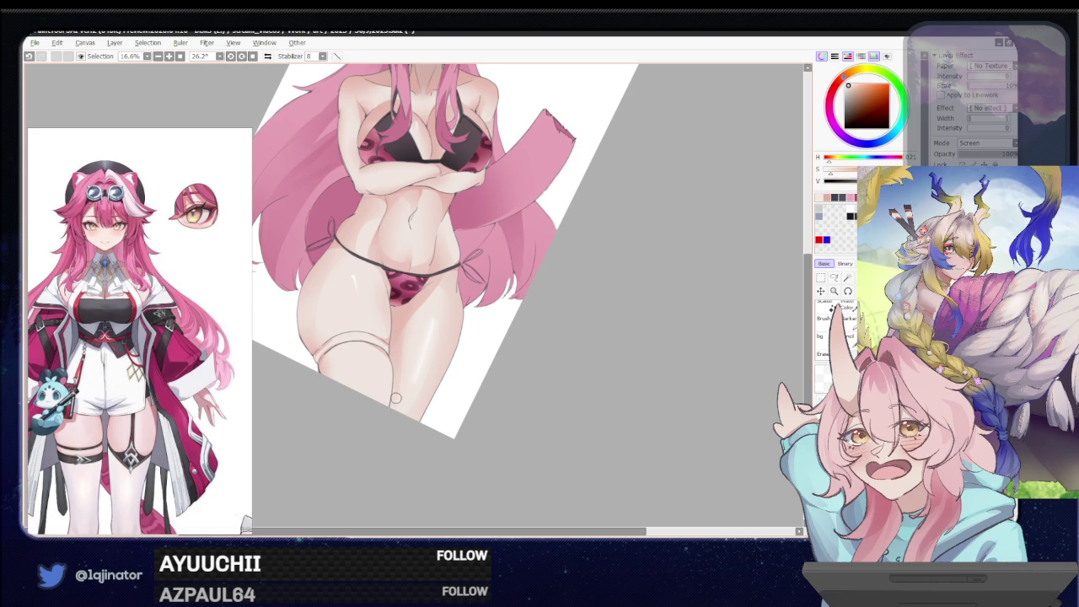
{"action": "scroll", "coordinate": [390, 374], "scroll_direction": "up", "scroll_amount": 1}
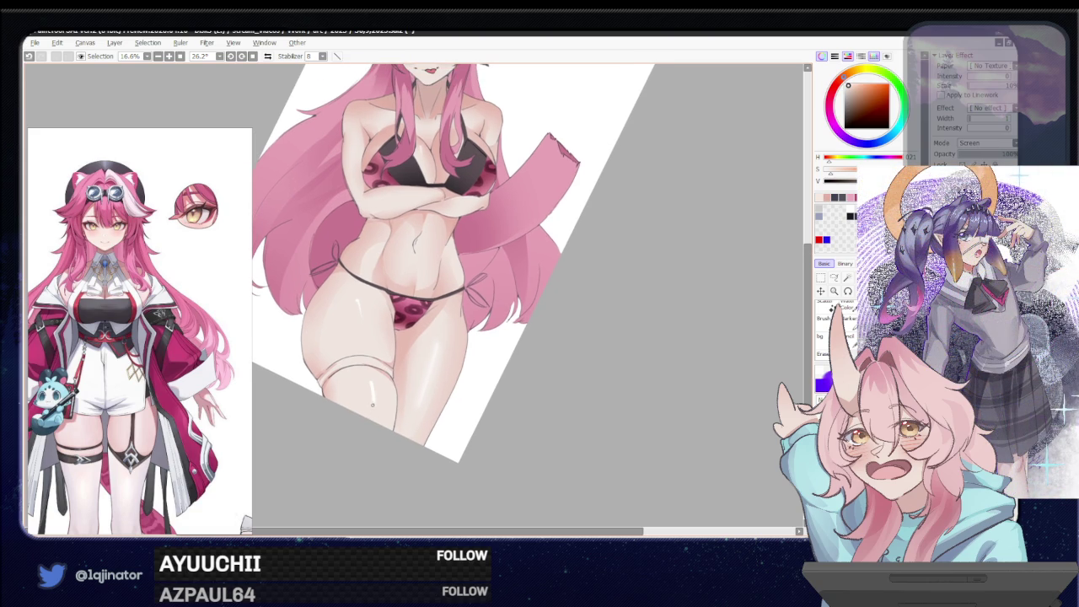
{"action": "key", "text": "e"}
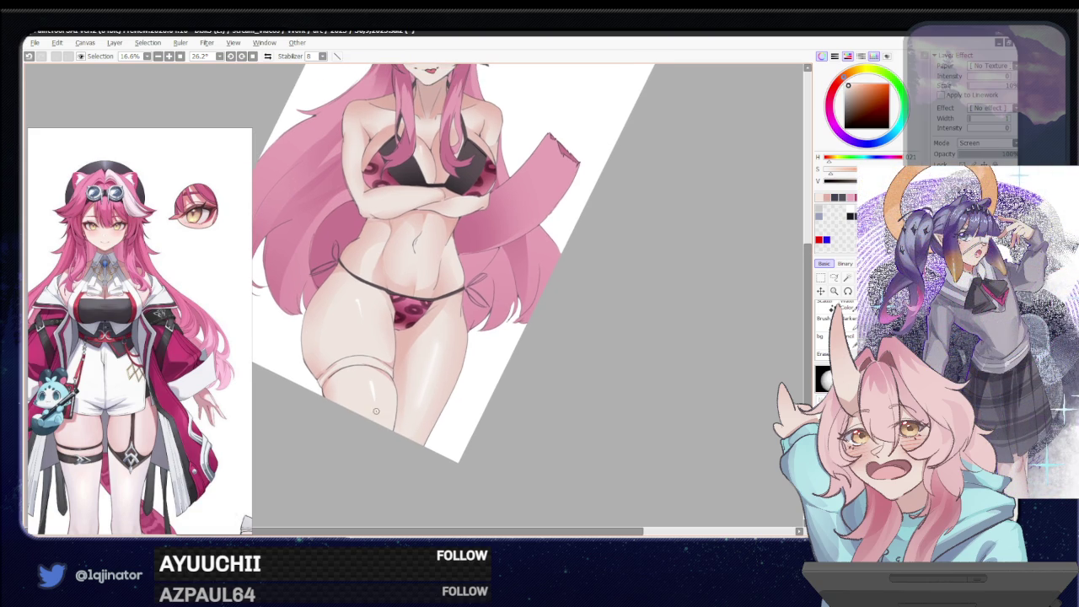
{"action": "left_click_drag", "start_coordinate": [372, 385], "coordinate": [396, 388]}
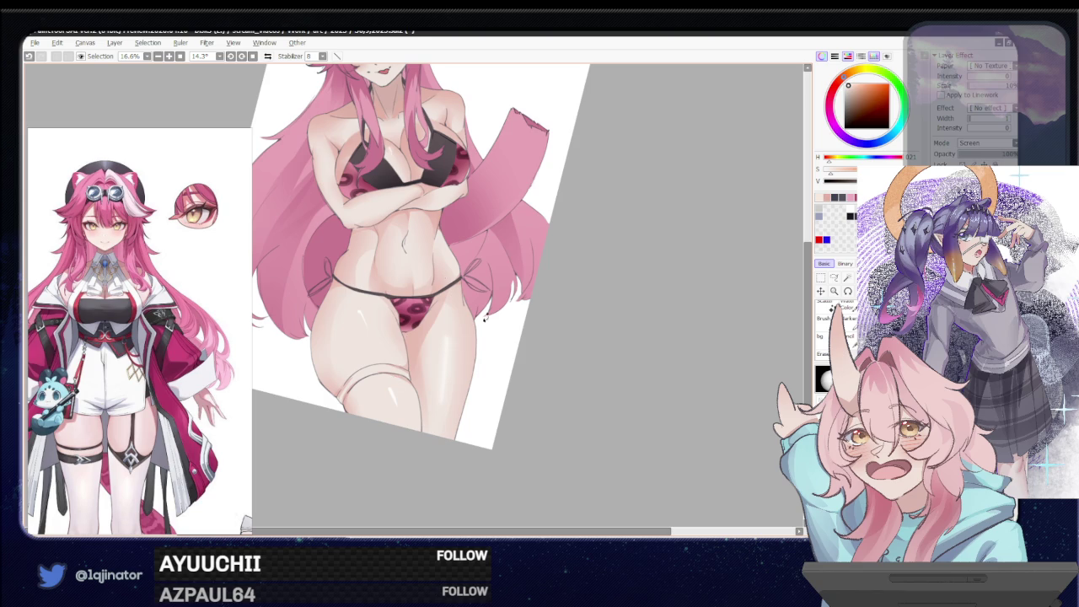
{"action": "scroll", "coordinate": [440, 275], "scroll_direction": "up", "scroll_amount": 2}
{"action": "key", "text": "b"}
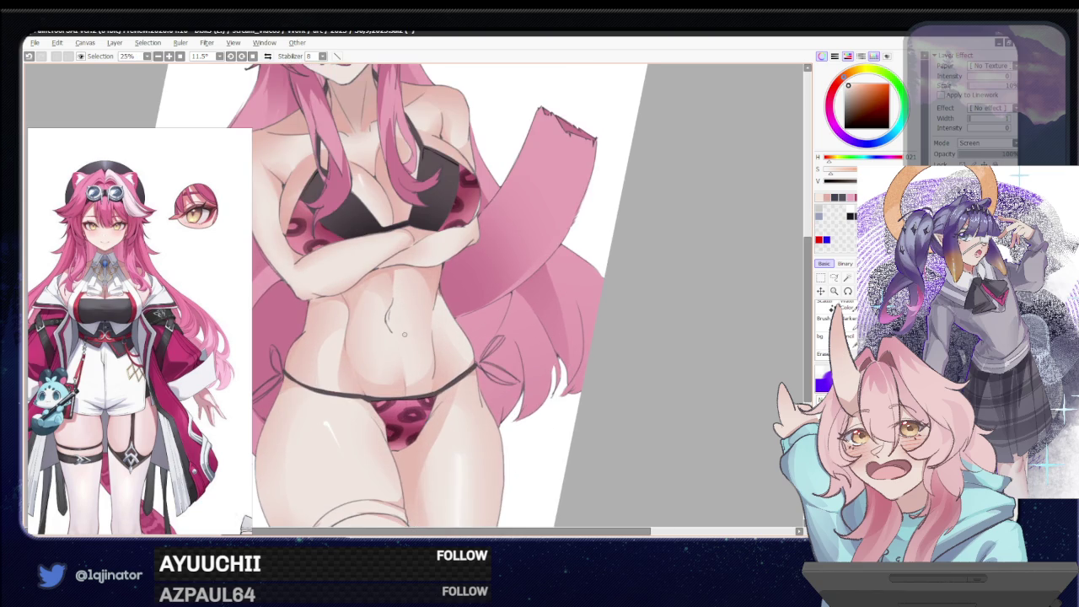
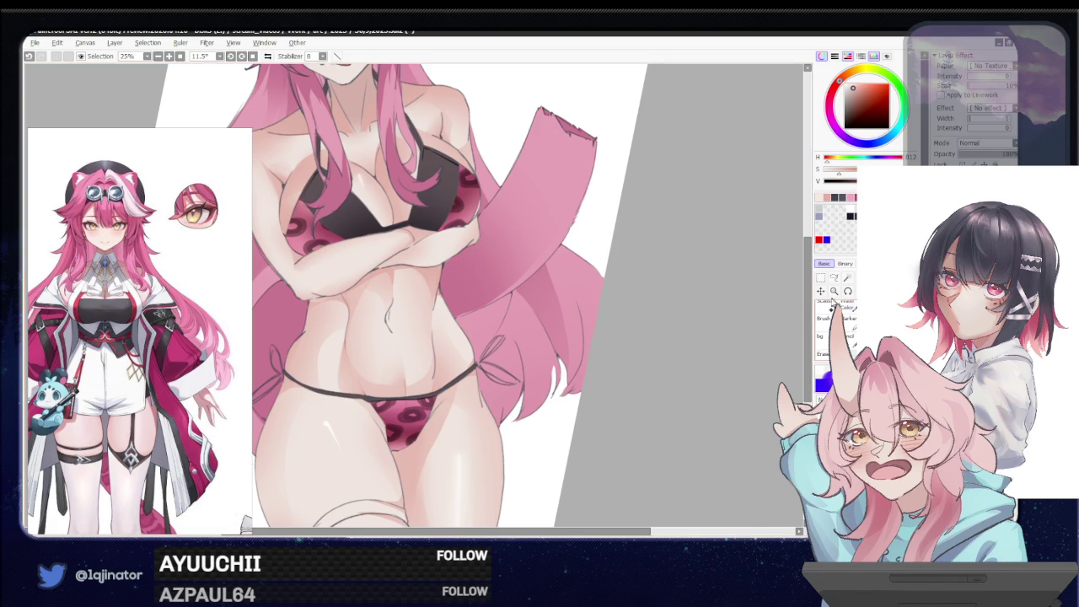
Lasso-select the waist area of the torso
{"action": "left_click", "coordinate": [834, 278]}
{"action": "scroll", "coordinate": [445, 316], "scroll_direction": "up", "scroll_amount": 1}
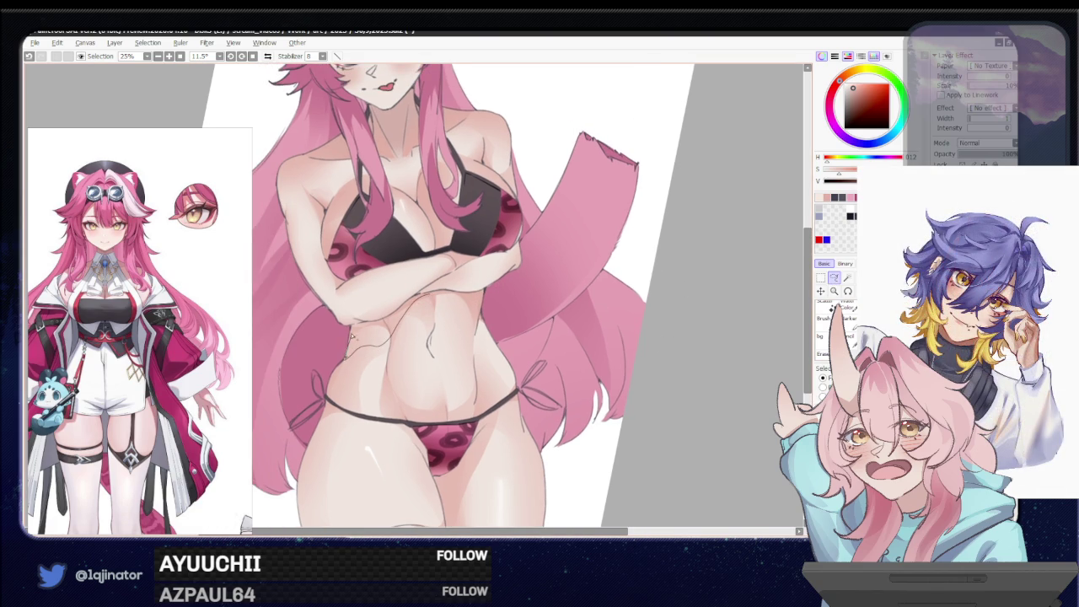
{"action": "left_click_drag", "start_coordinate": [381, 323], "coordinate": [464, 299]}
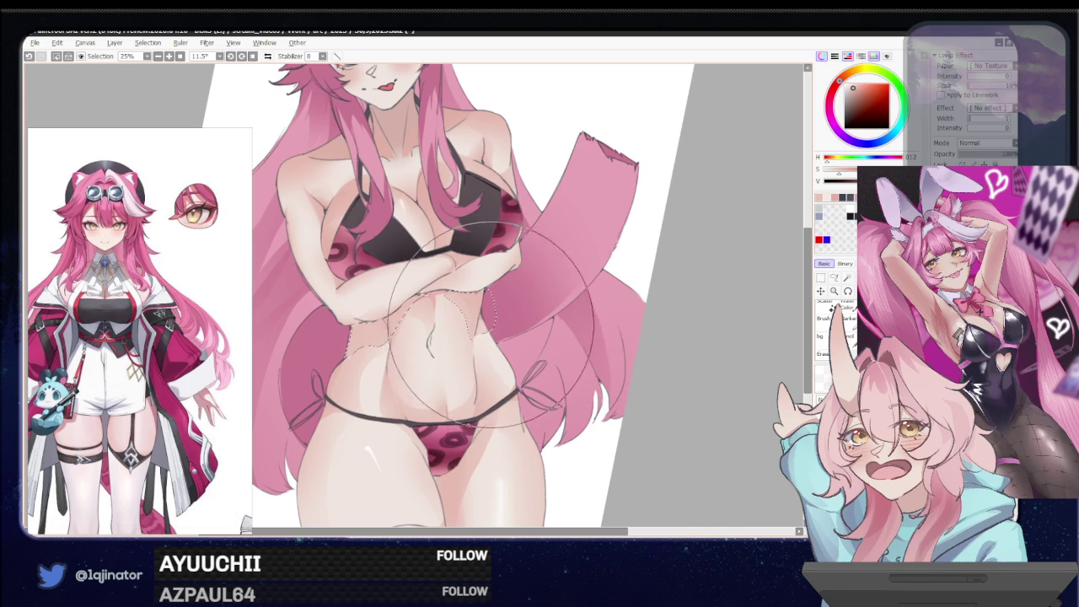
{"action": "scroll", "coordinate": [455, 295], "scroll_direction": "down", "scroll_amount": 1}
{"action": "scroll", "coordinate": [730, 303], "scroll_direction": "down", "scroll_amount": 1}
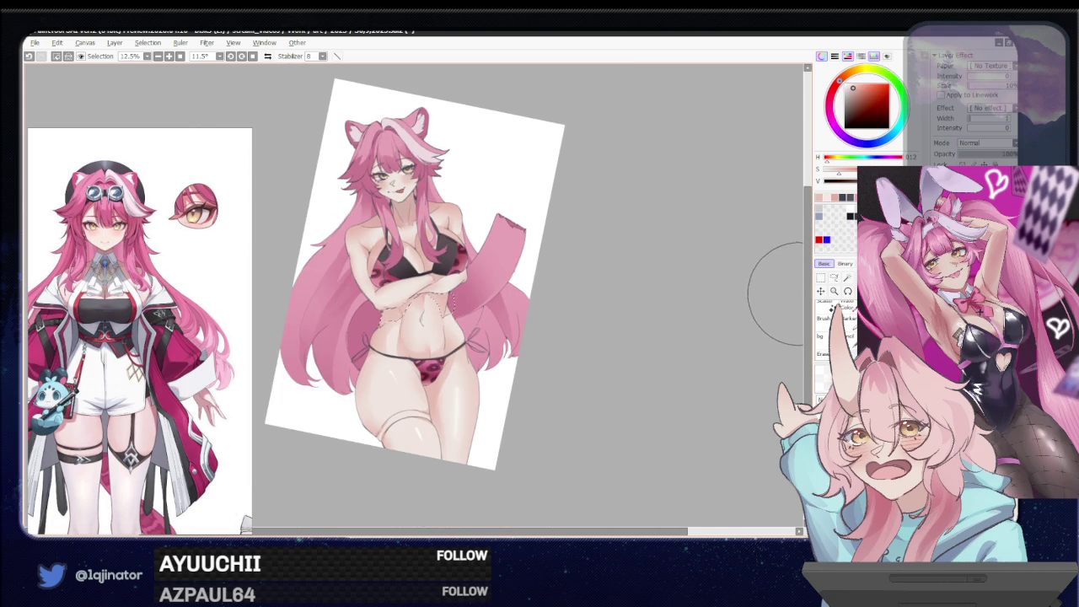
{"action": "left_click", "coordinate": [834, 278]}
{"action": "scroll", "coordinate": [522, 289], "scroll_direction": "up", "scroll_amount": 2}
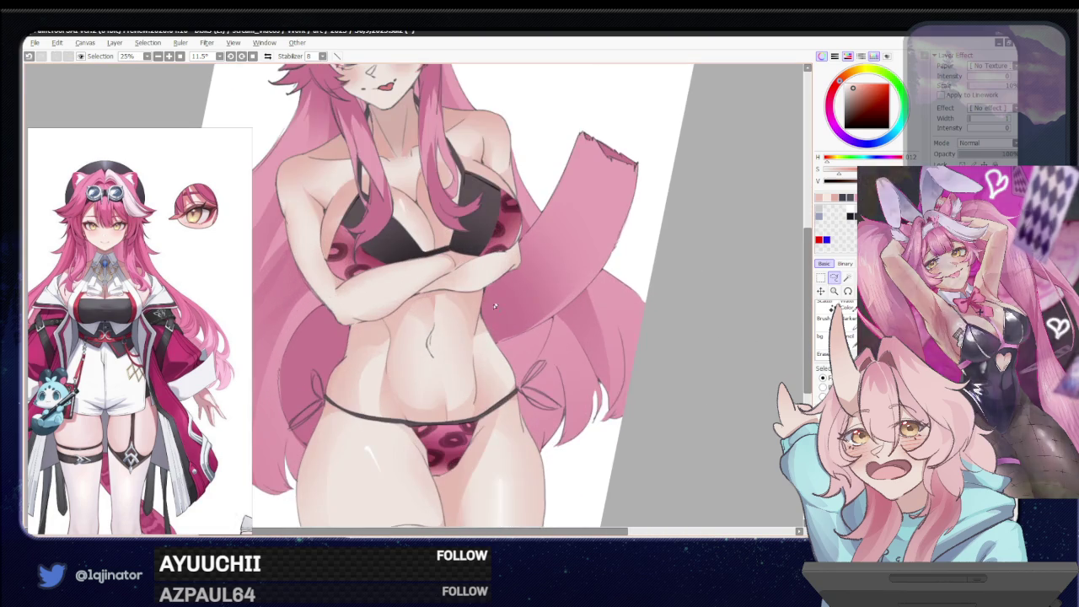
{"action": "mouse_move", "coordinate": [471, 375]}
{"action": "left_mouse_down"}
{"action": "mouse_move", "coordinate": [476, 411]}
{"action": "mouse_move", "coordinate": [478, 383]}
{"action": "left_mouse_up"}
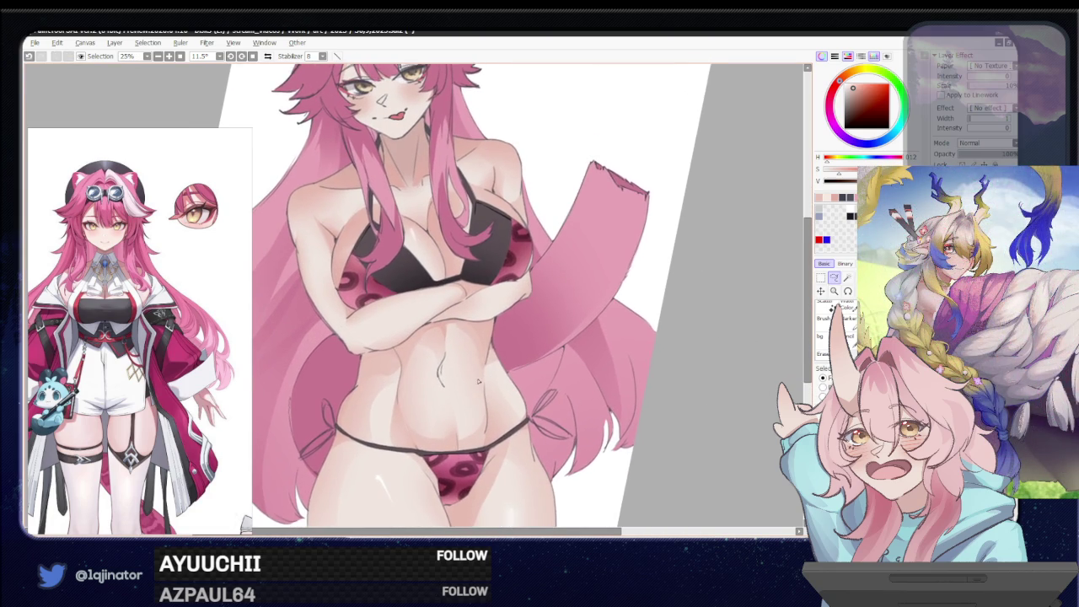
Paint a glossy white highlight stroke across the crossed forearm with the brush
{"action": "key", "text": "b"}
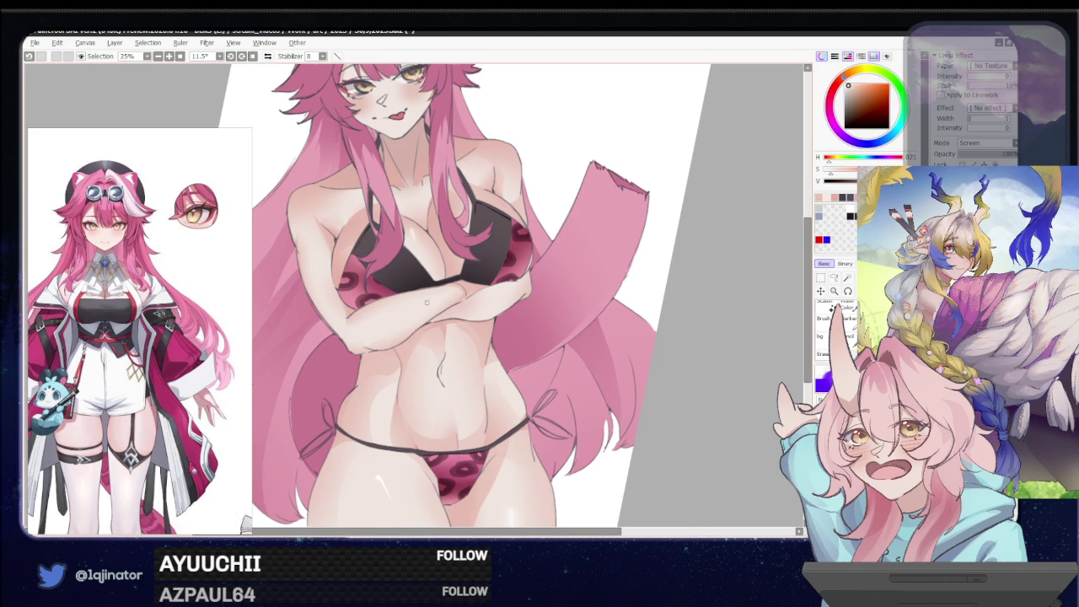
{"action": "left_click_drag", "start_coordinate": [371, 325], "coordinate": [413, 307]}
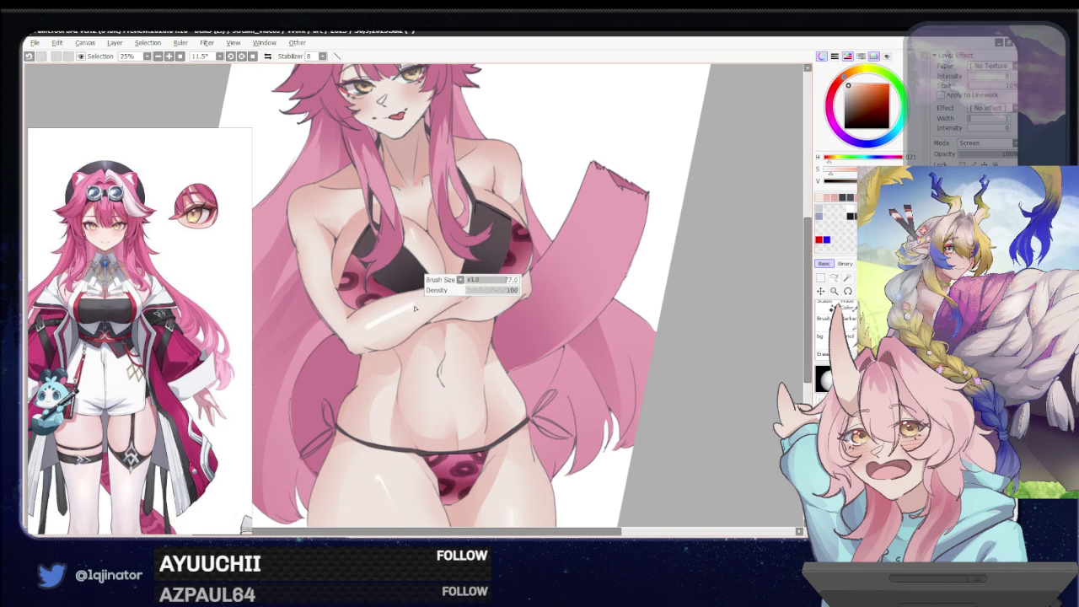
{"action": "left_click_drag", "start_coordinate": [575, 302], "coordinate": [521, 310]}
{"action": "left_click_drag", "start_coordinate": [431, 285], "coordinate": [475, 280]}
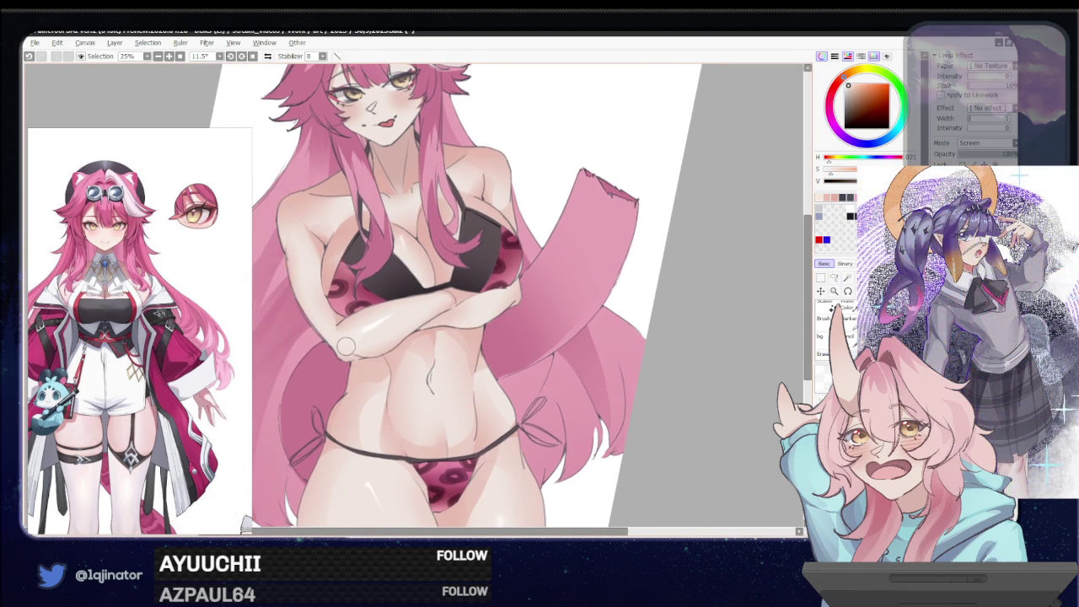
{"action": "left_click_drag", "start_coordinate": [369, 337], "coordinate": [334, 349]}
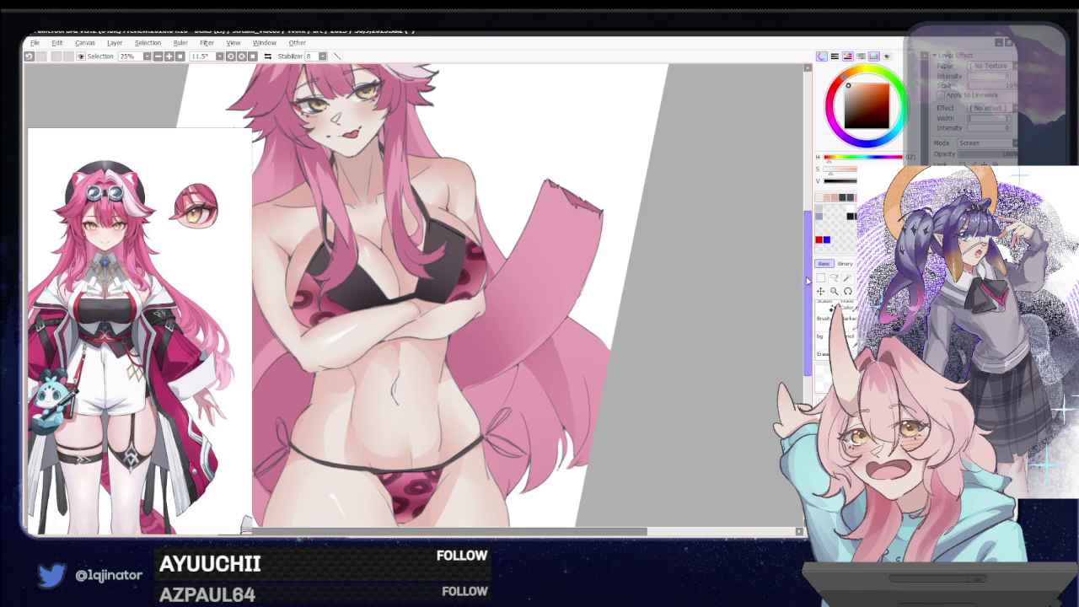
{"action": "left_click", "coordinate": [835, 280]}
{"action": "scroll", "coordinate": [506, 296], "scroll_direction": "up", "scroll_amount": 1}
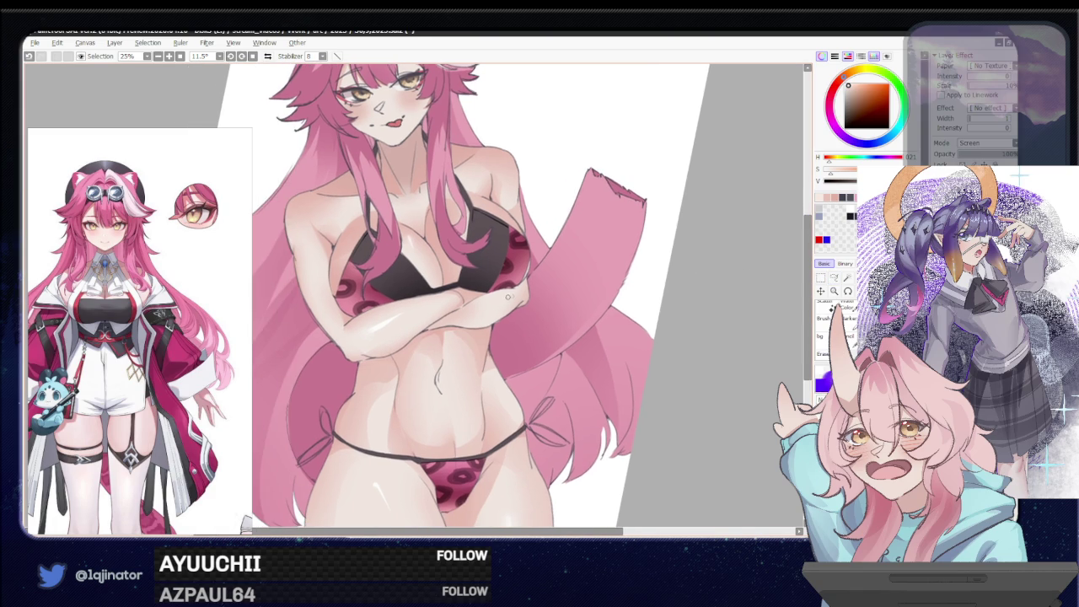
{"action": "key", "text": "b"}
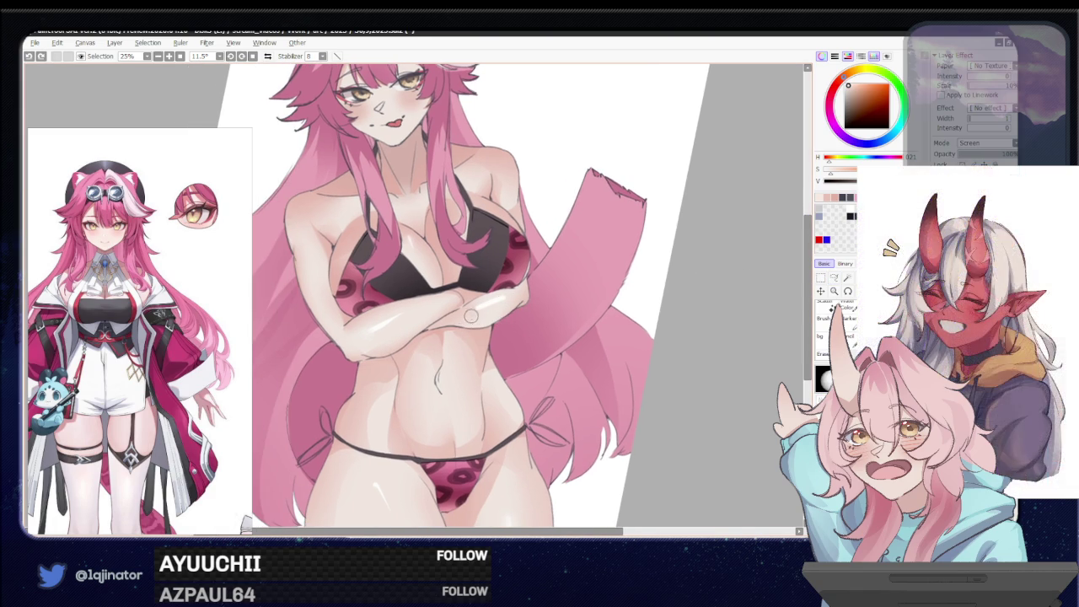
{"action": "scroll", "coordinate": [674, 329], "scroll_direction": "down", "scroll_amount": 2}
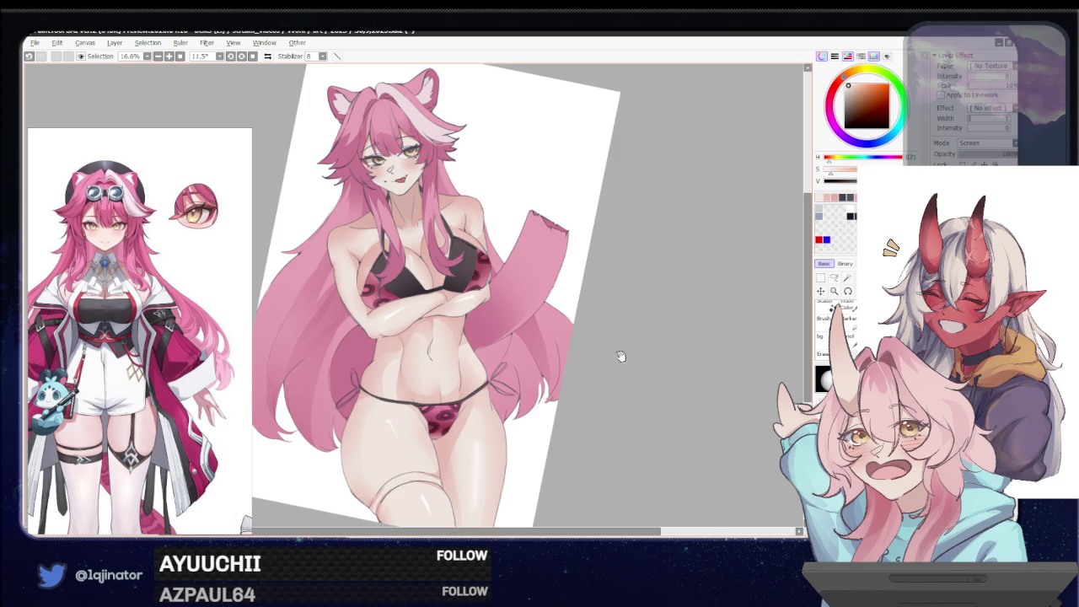
Draw a small navel stroke on the belly, then undo it to retry
{"action": "scroll", "coordinate": [609, 345], "scroll_direction": "down", "scroll_amount": 2}
{"action": "scroll", "coordinate": [440, 327], "scroll_direction": "up", "scroll_amount": 1}
{"action": "left_click_drag", "start_coordinate": [437, 314], "coordinate": [434, 293]}
{"action": "key", "text": "ctrl+z"}
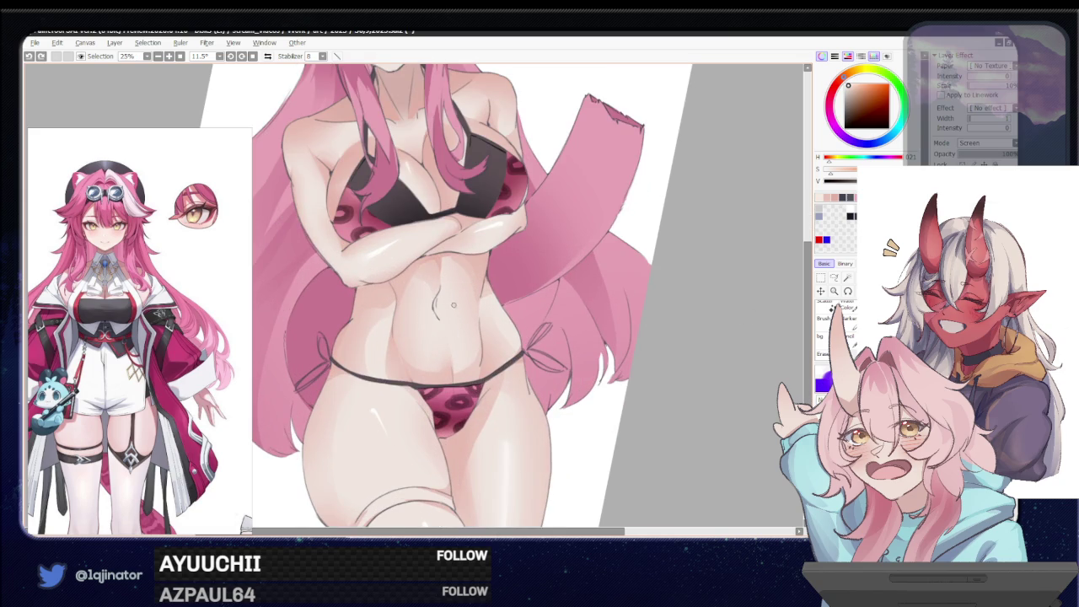
Sketch two trial vertical lines down the belly, then undo both
{"action": "left_click_drag", "start_coordinate": [460, 324], "coordinate": [461, 347]}
{"action": "left_click_drag", "start_coordinate": [460, 310], "coordinate": [464, 346]}
{"action": "key", "text": "ctrl+z"}
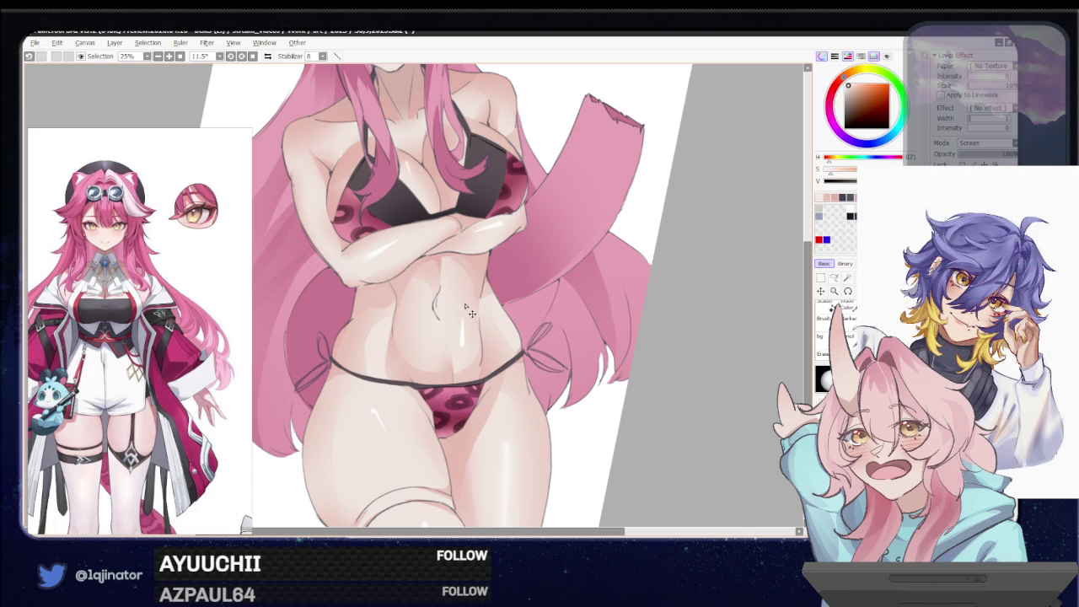
{"action": "key", "text": "ctrl+z"}
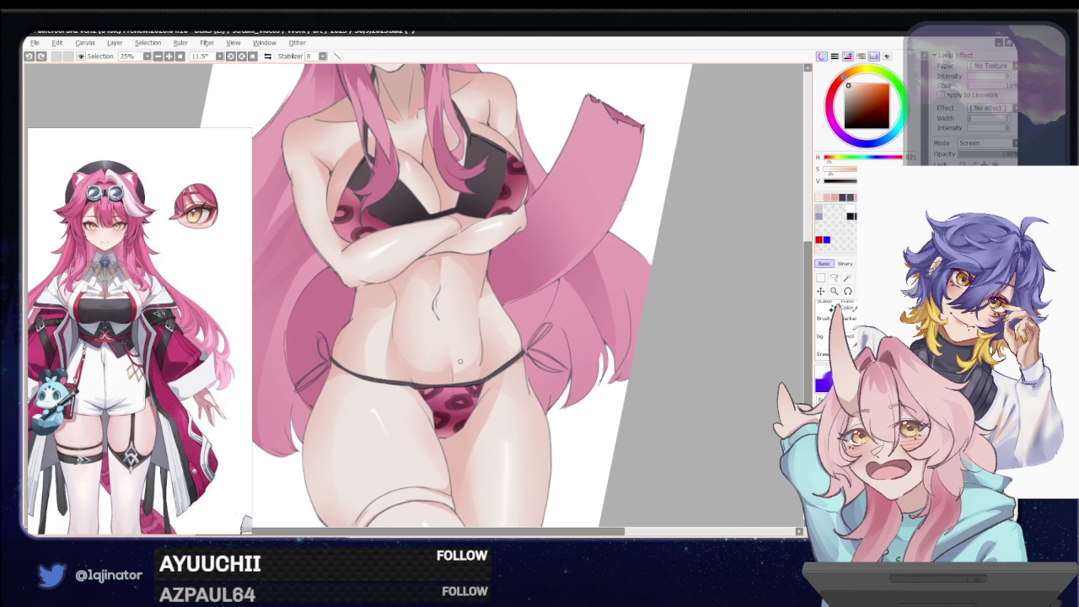
{"action": "scroll", "coordinate": [459, 360], "scroll_direction": "up", "scroll_amount": 3}
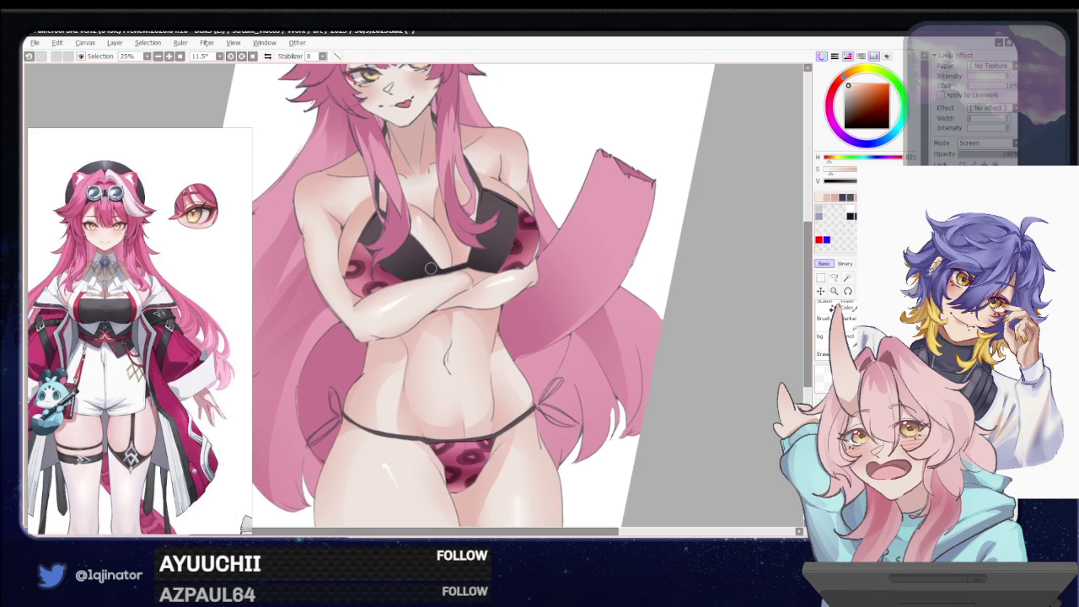
{"action": "left_click_drag", "start_coordinate": [459, 236], "coordinate": [446, 268]}
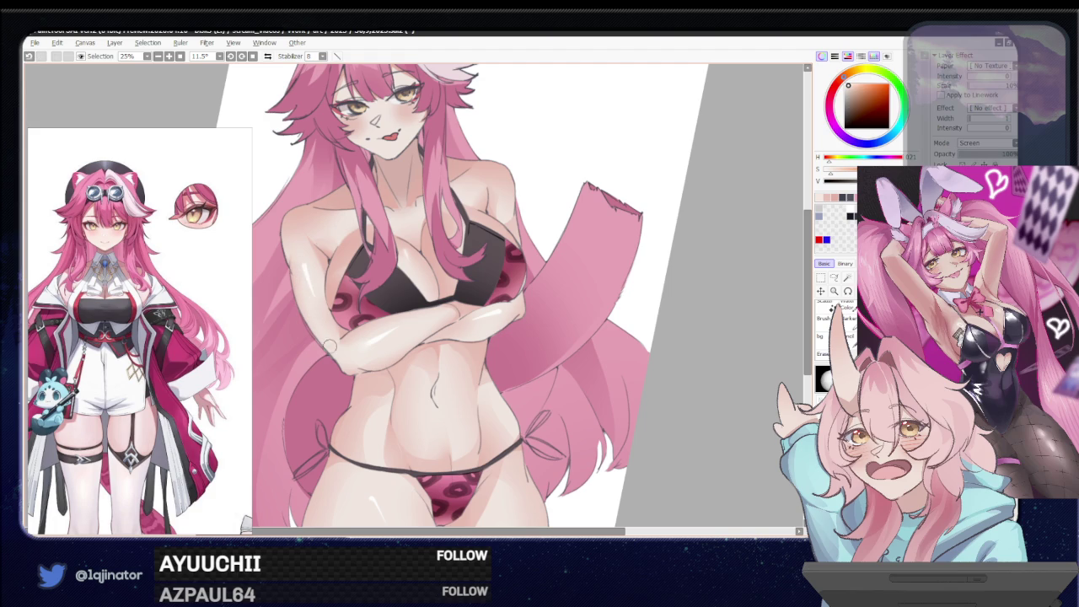
{"action": "left_click_drag", "start_coordinate": [436, 418], "coordinate": [412, 337]}
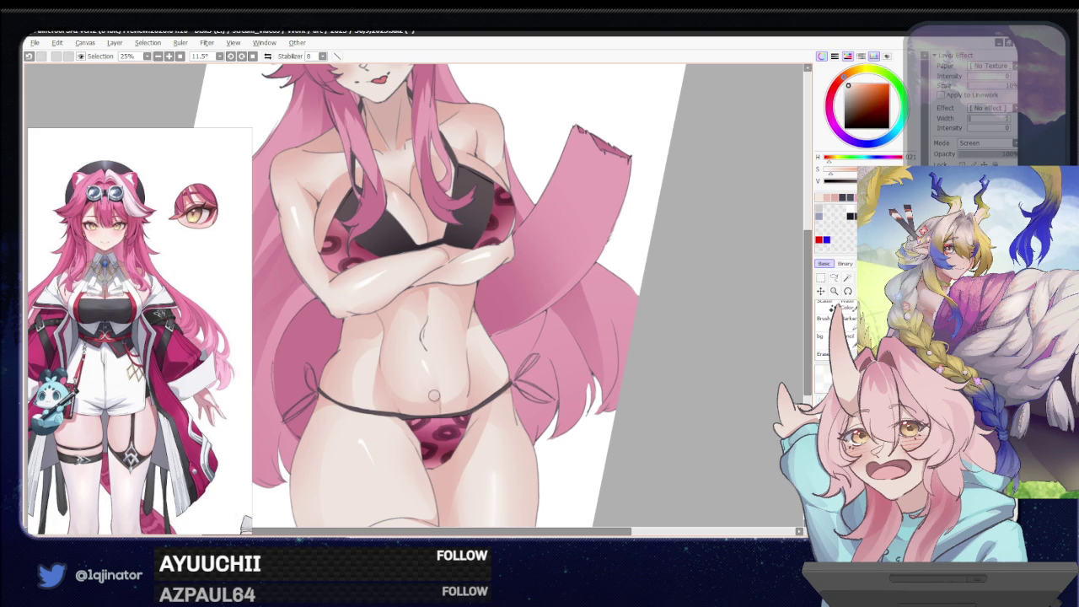
Undo and redo the navel stroke to compare, keeping it
{"action": "scroll", "coordinate": [429, 375], "scroll_direction": "down", "scroll_amount": 2}
{"action": "scroll", "coordinate": [640, 344], "scroll_direction": "up", "scroll_amount": 2}
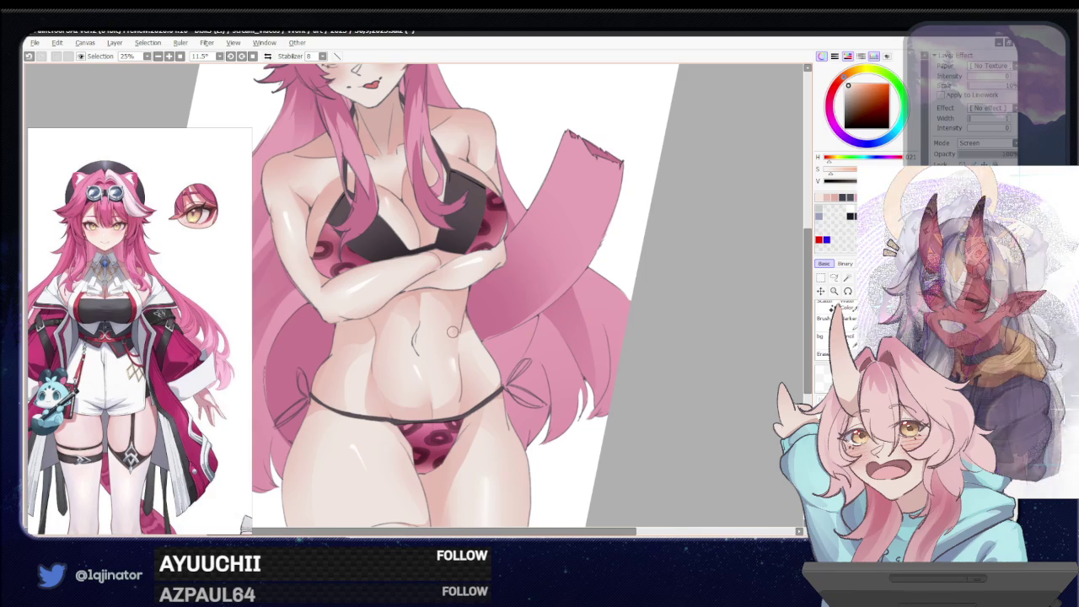
{"action": "scroll", "coordinate": [447, 346], "scroll_direction": "down", "scroll_amount": 2}
{"action": "scroll", "coordinate": [439, 341], "scroll_direction": "down", "scroll_amount": 1}
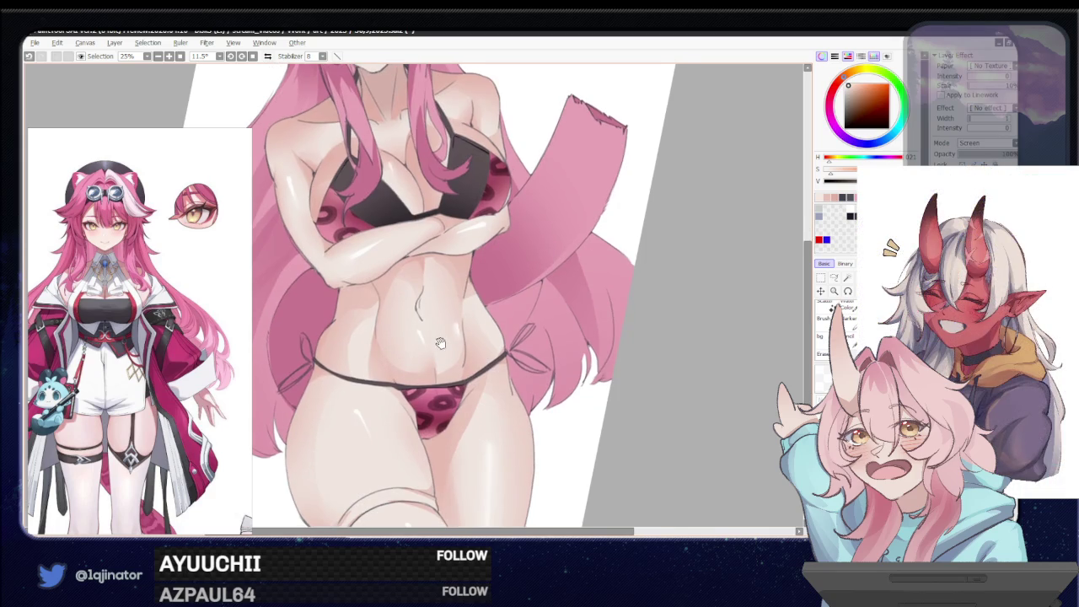
{"action": "scroll", "coordinate": [434, 337], "scroll_direction": "up", "scroll_amount": 2}
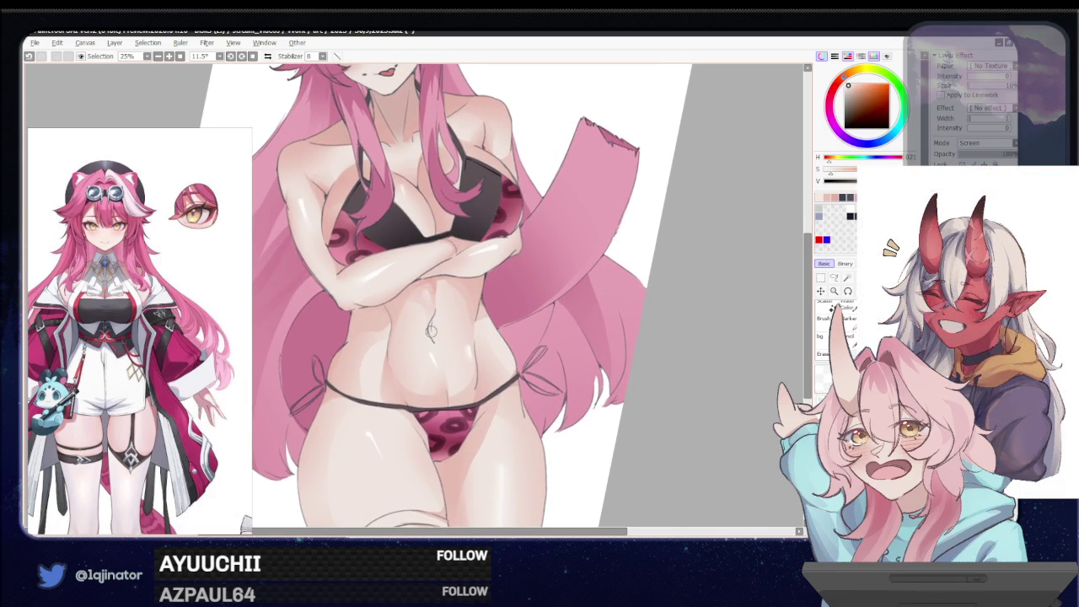
{"action": "scroll", "coordinate": [657, 333], "scroll_direction": "up", "scroll_amount": 1}
{"action": "scroll", "coordinate": [653, 327], "scroll_direction": "right", "scroll_amount": 1}
{"action": "key", "text": "ctrl+z"}
{"action": "key", "text": "ctrl+y"}
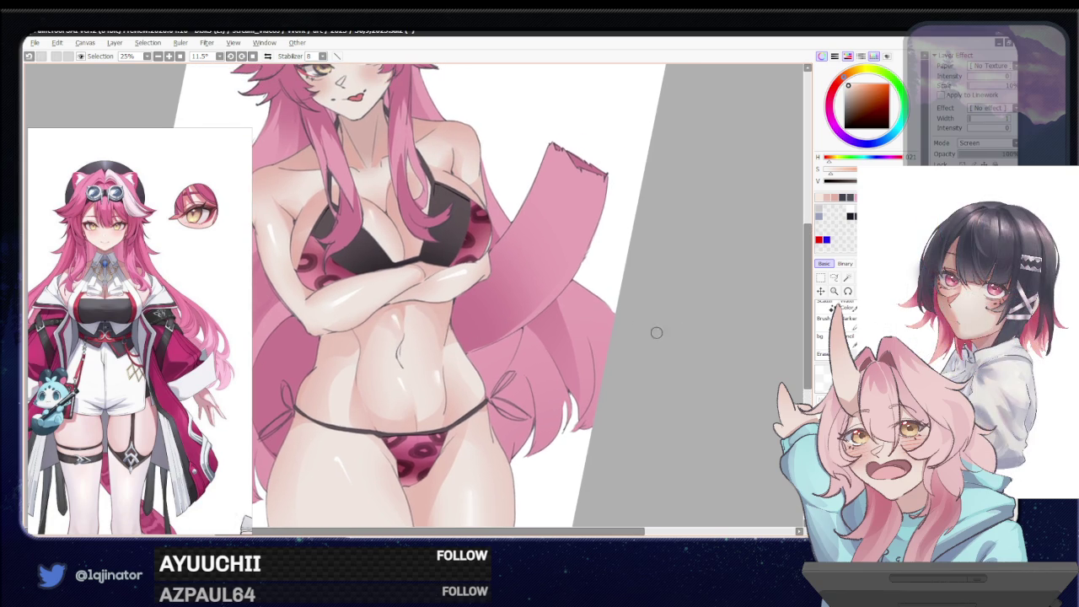
Eyedrop a darker mauve from the chest as the painting colour
{"action": "left_click_drag", "start_coordinate": [446, 350], "coordinate": [455, 357]}
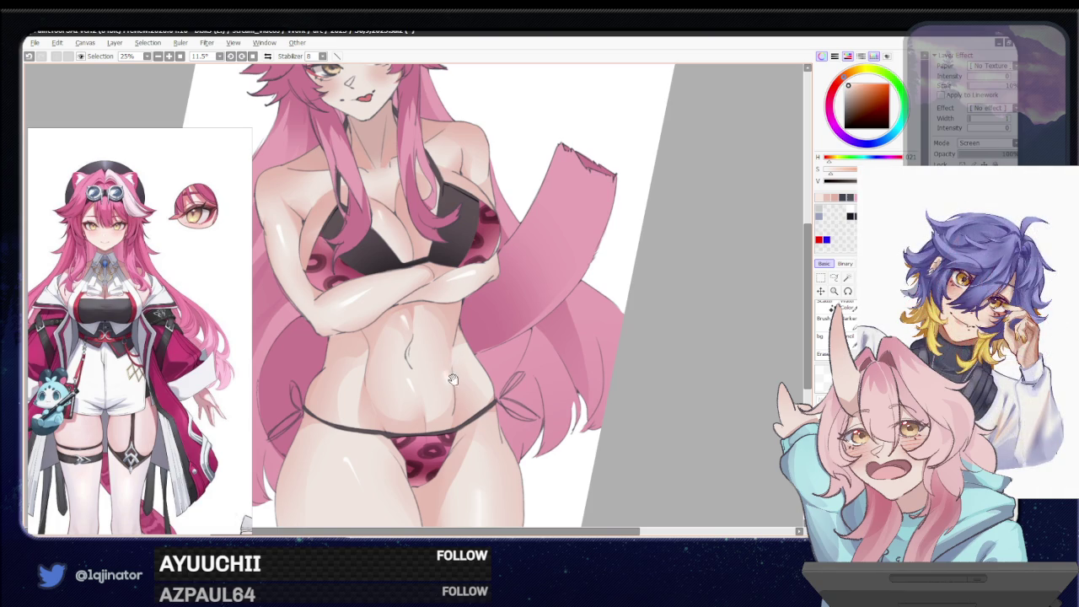
{"action": "scroll", "coordinate": [460, 370], "scroll_direction": "down", "scroll_amount": 2}
{"action": "scroll", "coordinate": [645, 399], "scroll_direction": "down", "scroll_amount": 1}
{"action": "scroll", "coordinate": [596, 397], "scroll_direction": "up", "scroll_amount": 1}
{"action": "scroll", "coordinate": [456, 278], "scroll_direction": "up", "scroll_amount": 1}
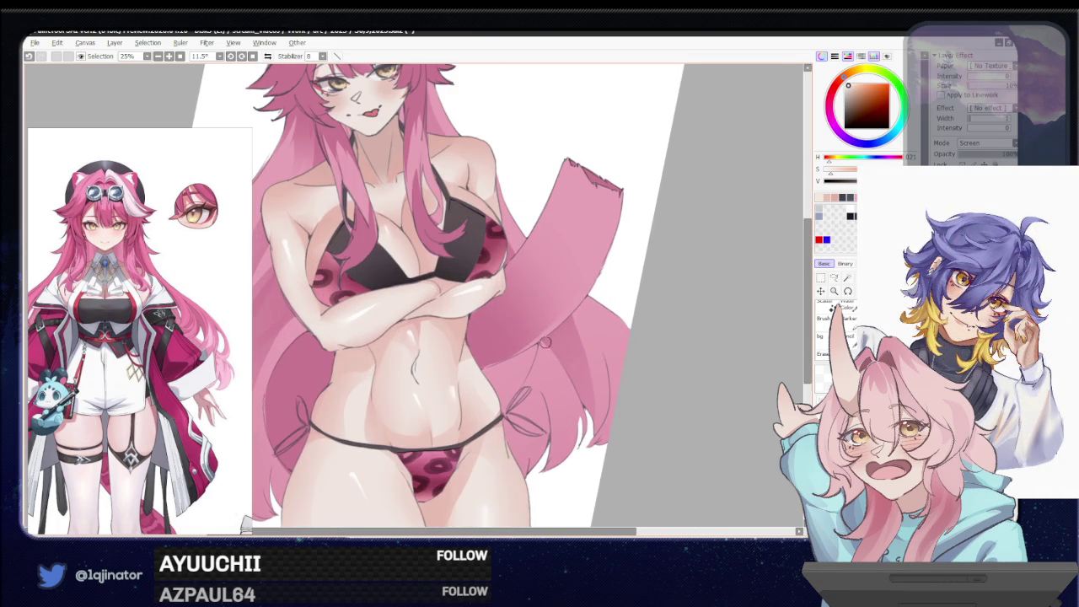
{"action": "left_click", "coordinate": [460, 262], "text": "alt"}
{"action": "scroll", "coordinate": [417, 376], "scroll_direction": "down", "scroll_amount": 3}
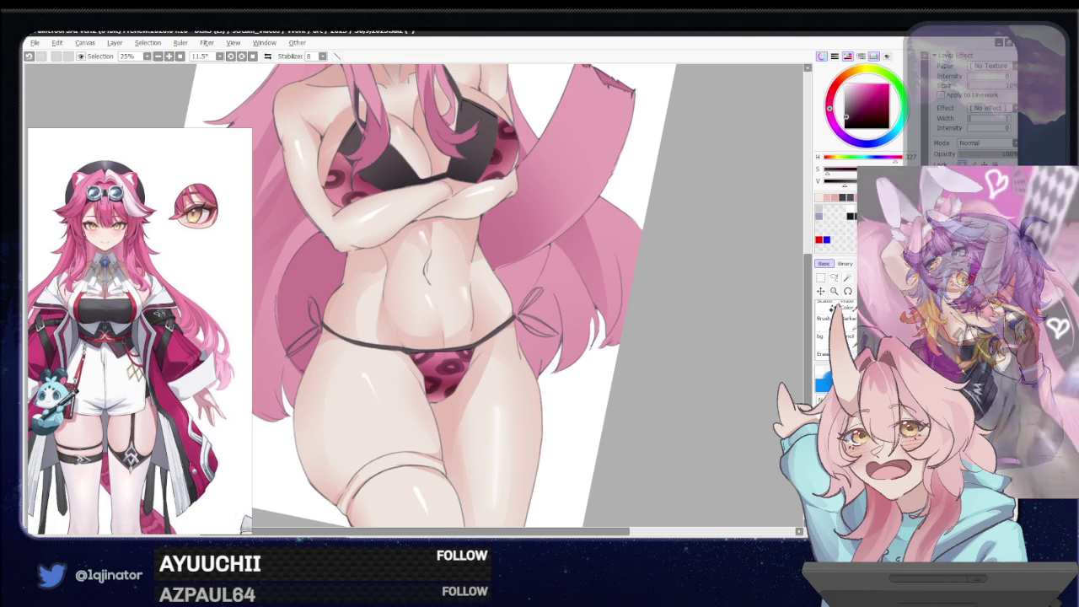
Lasso-select the strap band around the thigh, rotating the canvas to reach it
{"action": "left_click", "coordinate": [833, 278]}
{"action": "scroll", "coordinate": [421, 338], "scroll_direction": "down", "scroll_amount": 1}
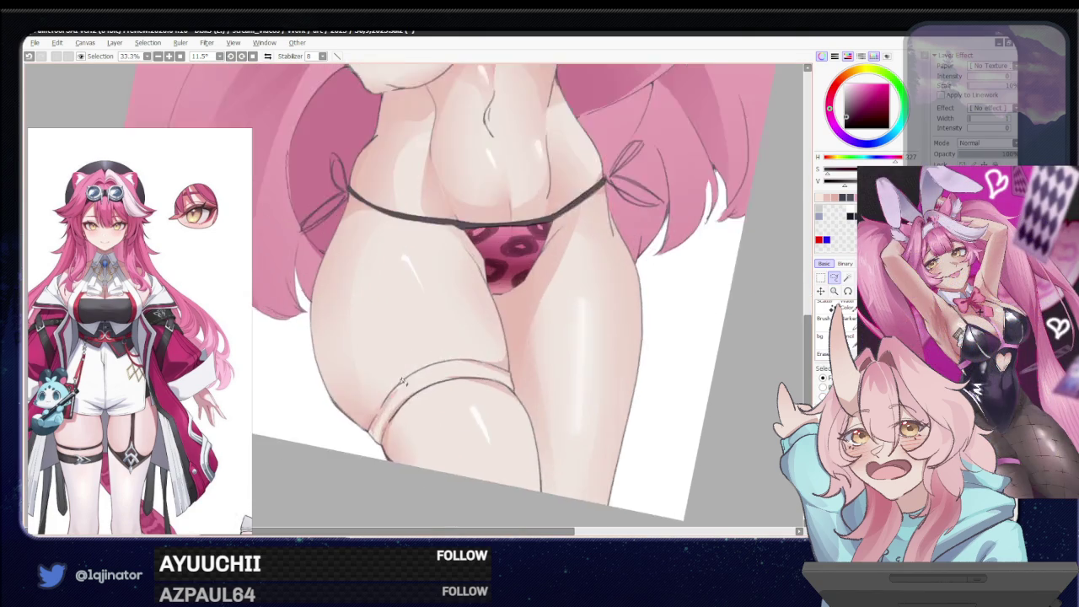
{"action": "scroll", "coordinate": [393, 402], "scroll_direction": "up", "scroll_amount": 2}
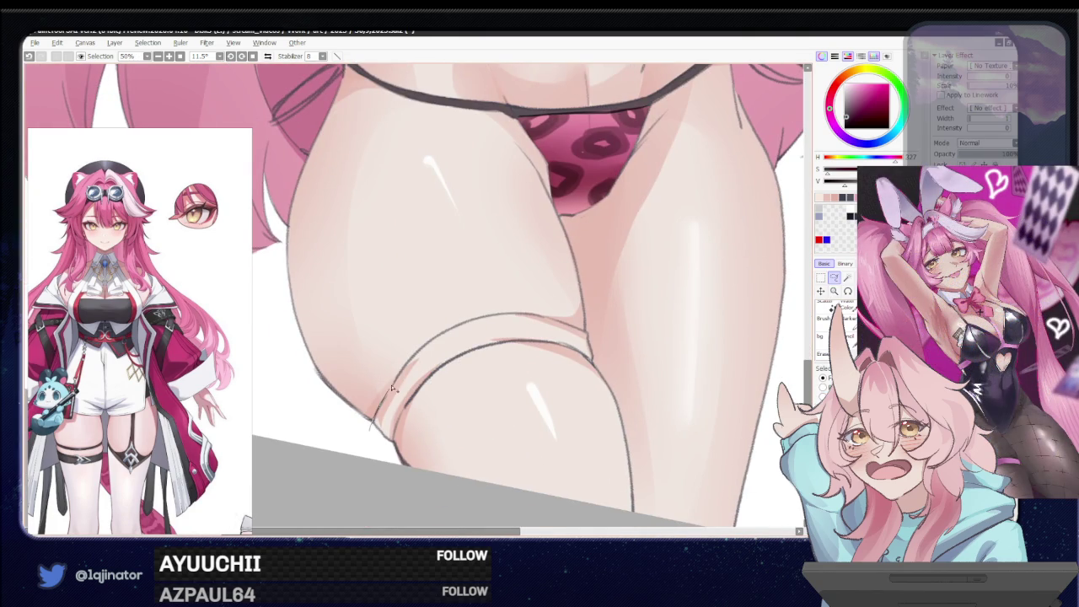
{"action": "left_click_drag", "start_coordinate": [461, 326], "coordinate": [472, 333]}
{"action": "mouse_move", "coordinate": [401, 424]}
{"action": "left_mouse_down"}
{"action": "mouse_move", "coordinate": [403, 403]}
{"action": "mouse_move", "coordinate": [428, 377]}
{"action": "left_mouse_up"}
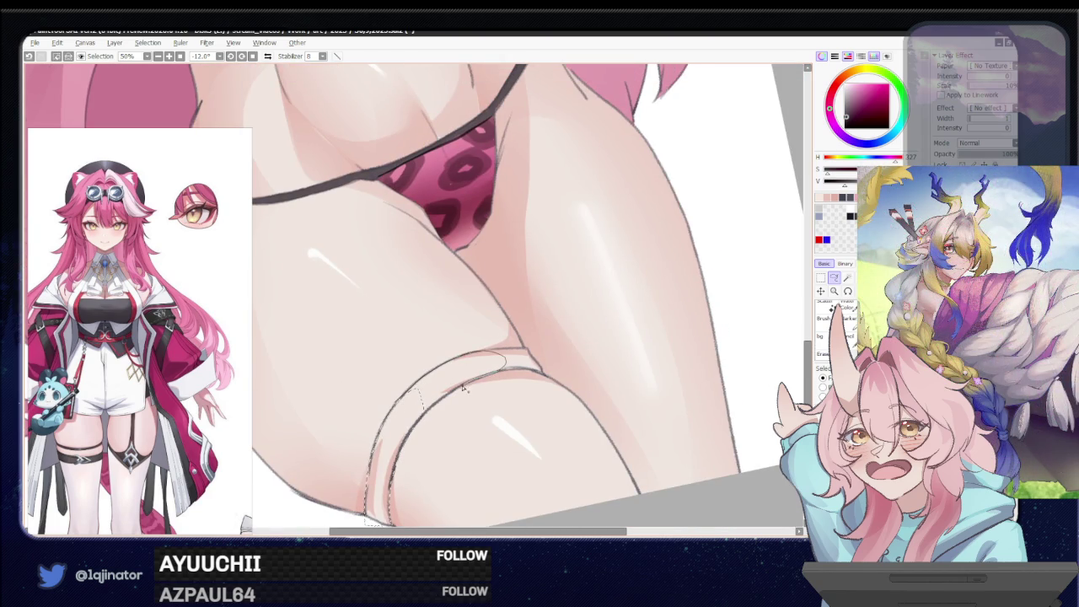
{"action": "left_click_drag", "start_coordinate": [437, 407], "coordinate": [402, 472]}
{"action": "left_click_drag", "start_coordinate": [392, 482], "coordinate": [442, 386]}
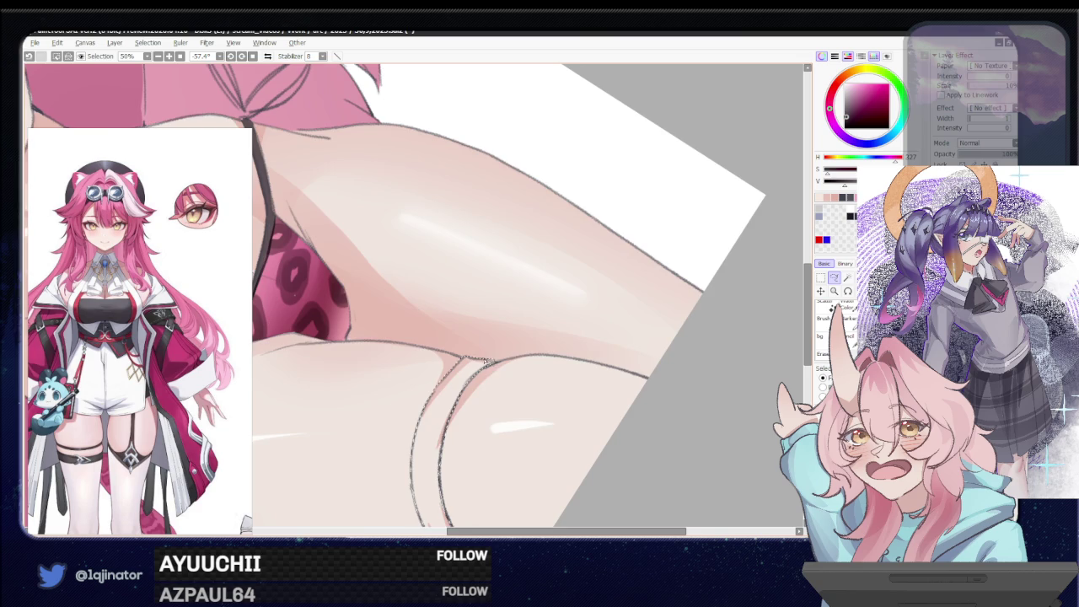
Fill the strap selection with solid black, then check the whole figure
{"action": "scroll", "coordinate": [488, 362], "scroll_direction": "down", "scroll_amount": 2}
{"action": "left_click_drag", "start_coordinate": [421, 379], "coordinate": [456, 480]}
{"action": "mouse_move", "coordinate": [456, 422]}
{"action": "left_mouse_down"}
{"action": "mouse_move", "coordinate": [478, 451]}
{"action": "mouse_move", "coordinate": [388, 371]}
{"action": "mouse_move", "coordinate": [401, 432]}
{"action": "mouse_move", "coordinate": [432, 368]}
{"action": "left_mouse_up"}
{"action": "scroll", "coordinate": [477, 451], "scroll_direction": "down", "scroll_amount": 1}
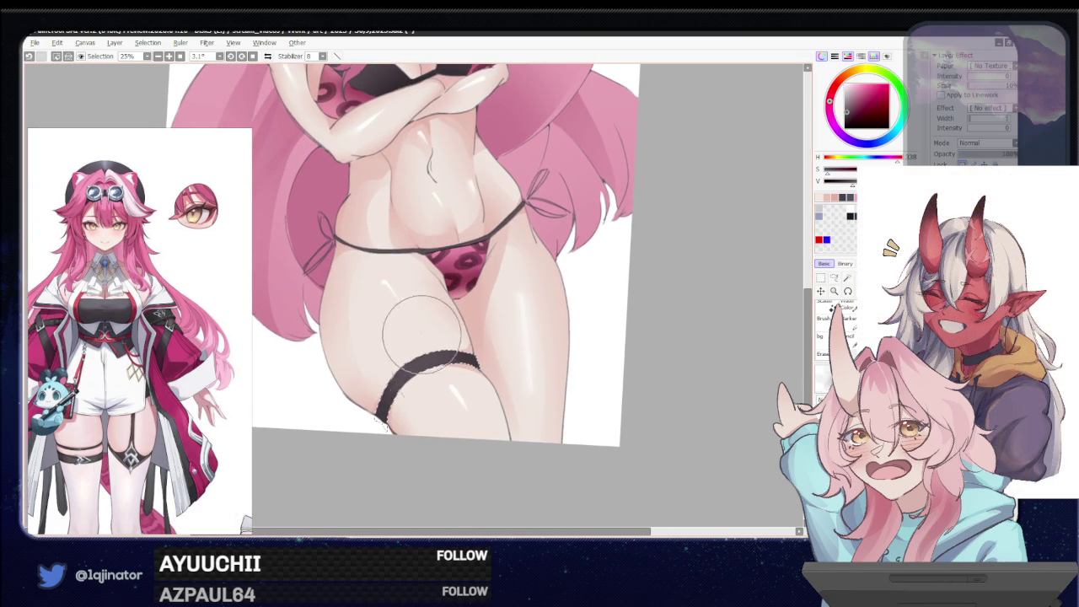
{"action": "left_click_drag", "start_coordinate": [421, 426], "coordinate": [379, 400]}
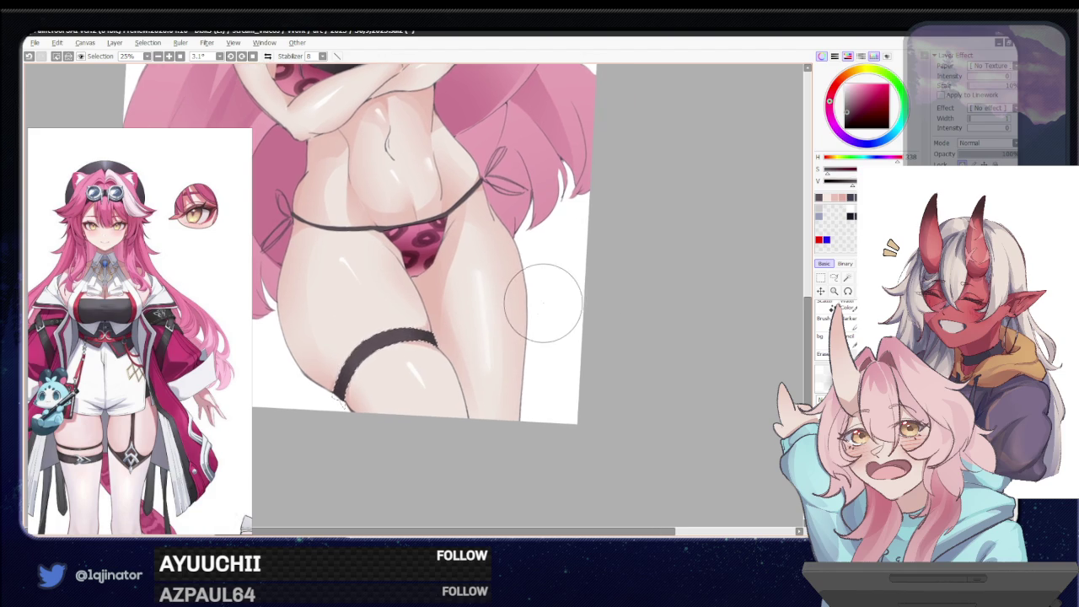
{"action": "left_click_drag", "start_coordinate": [595, 294], "coordinate": [603, 310]}
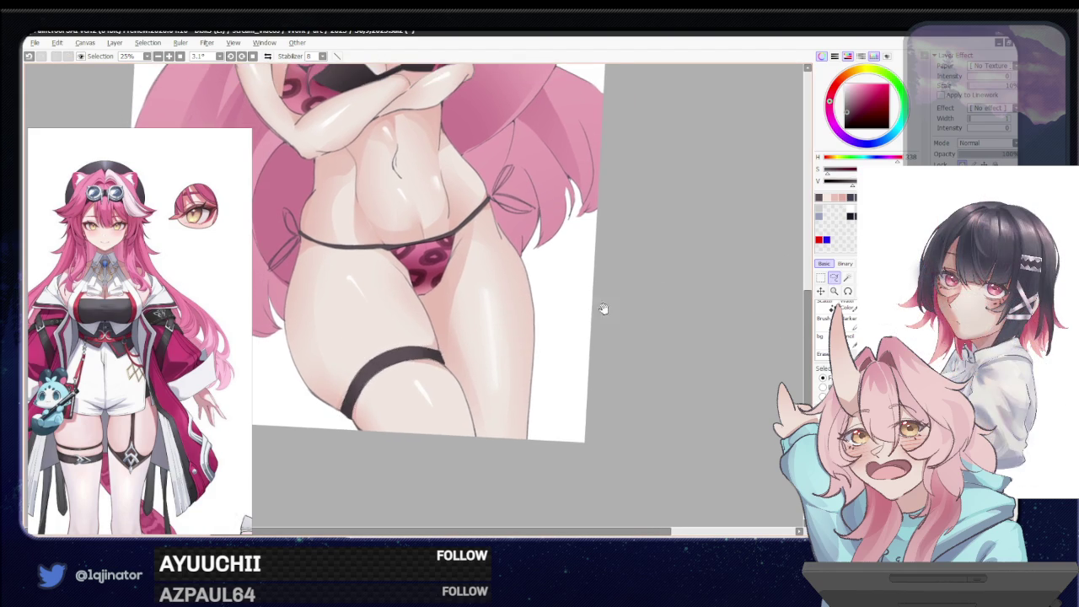
{"action": "key", "text": "Page_Down"}
{"action": "key", "text": "Page_Down"}
{"action": "key", "text": "End"}
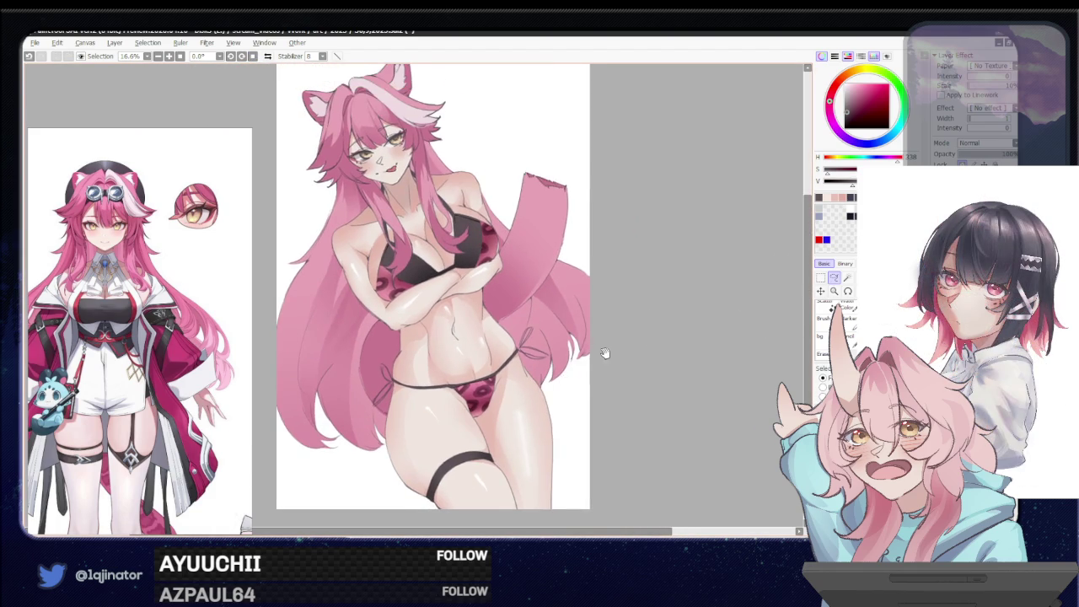
{"action": "left_click_drag", "start_coordinate": [603, 351], "coordinate": [592, 385]}
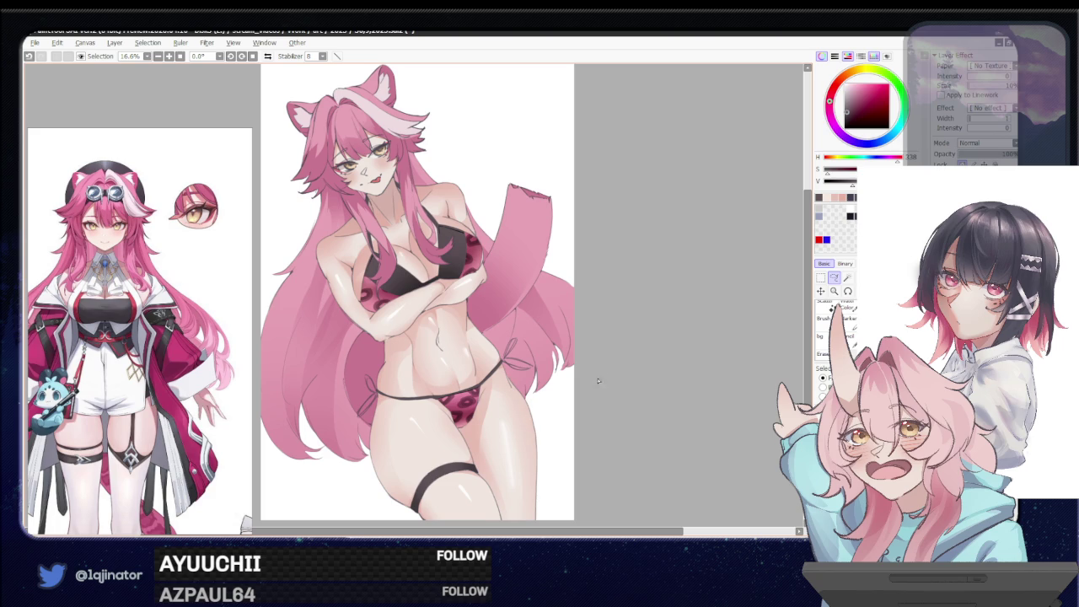
{"action": "key", "text": "Page_Up"}
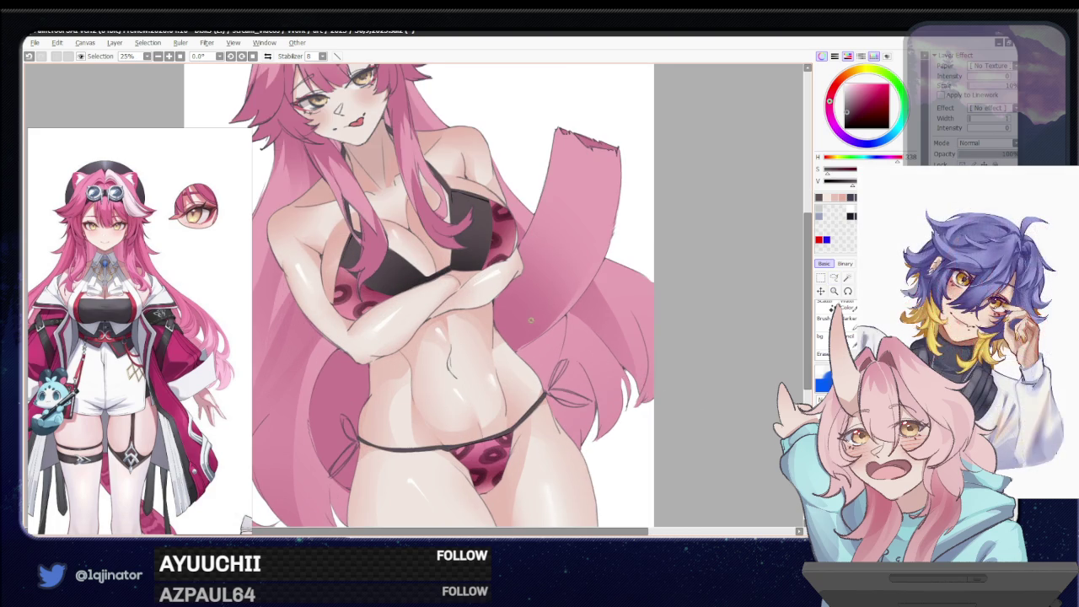
{"action": "left_click_drag", "start_coordinate": [557, 340], "coordinate": [544, 372]}
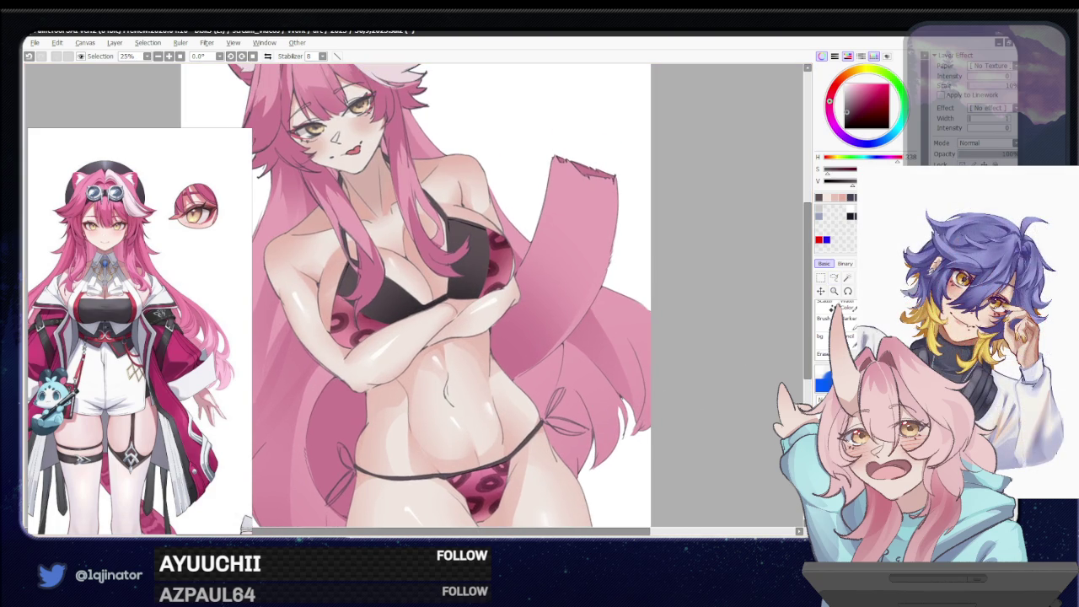
Sample pale and dark pinks from the artwork, undoing stray trial marks on the hair
{"action": "left_click", "coordinate": [507, 316], "text": "alt"}
{"action": "left_click", "coordinate": [365, 330], "text": "alt"}
{"action": "left_click_drag", "start_coordinate": [335, 423], "coordinate": [368, 367]}
{"action": "key", "text": "ctrl+z"}
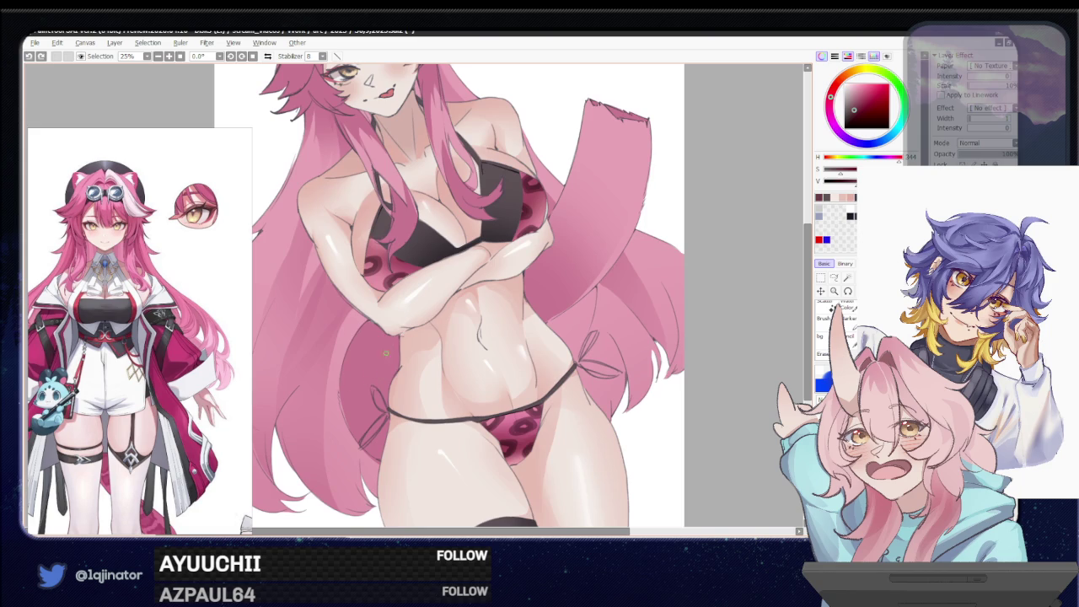
{"action": "left_click_drag", "start_coordinate": [421, 293], "coordinate": [406, 319]}
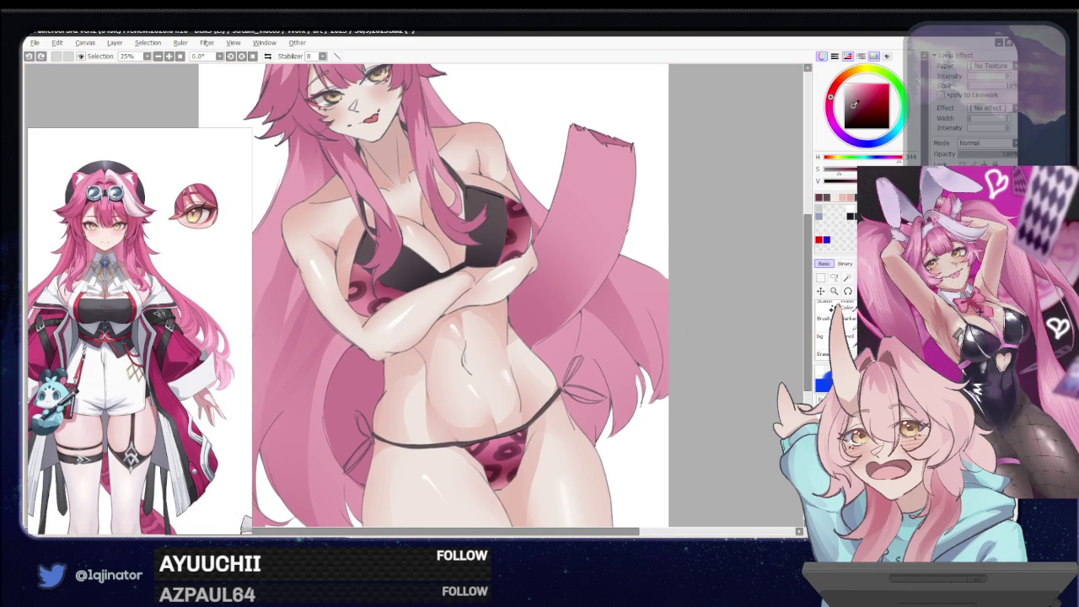
{"action": "left_click_drag", "start_coordinate": [582, 250], "coordinate": [641, 305]}
{"action": "key", "text": "ctrl+z"}
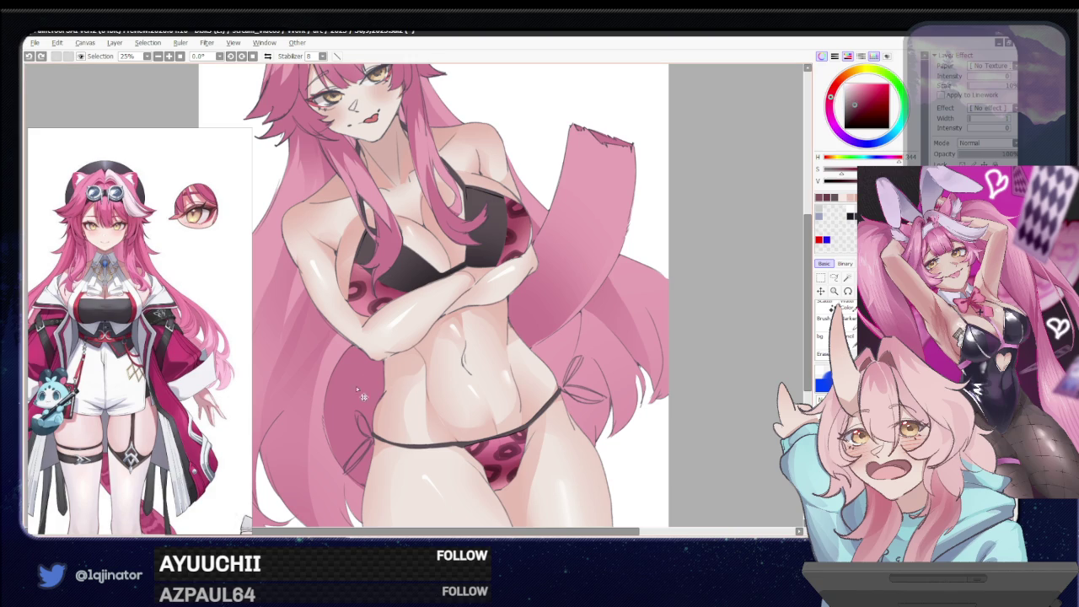
{"action": "mouse_move", "coordinate": [354, 437]}
{"action": "left_mouse_down"}
{"action": "mouse_move", "coordinate": [358, 386]}
{"action": "mouse_move", "coordinate": [366, 403]}
{"action": "mouse_move", "coordinate": [337, 378]}
{"action": "mouse_move", "coordinate": [356, 417]}
{"action": "mouse_move", "coordinate": [338, 371]}
{"action": "mouse_move", "coordinate": [355, 388]}
{"action": "mouse_move", "coordinate": [354, 426]}
{"action": "mouse_move", "coordinate": [342, 406]}
{"action": "left_mouse_up"}
Paint a dark pink leopard spot on the hair beside the hip
{"action": "key", "text": "e"}
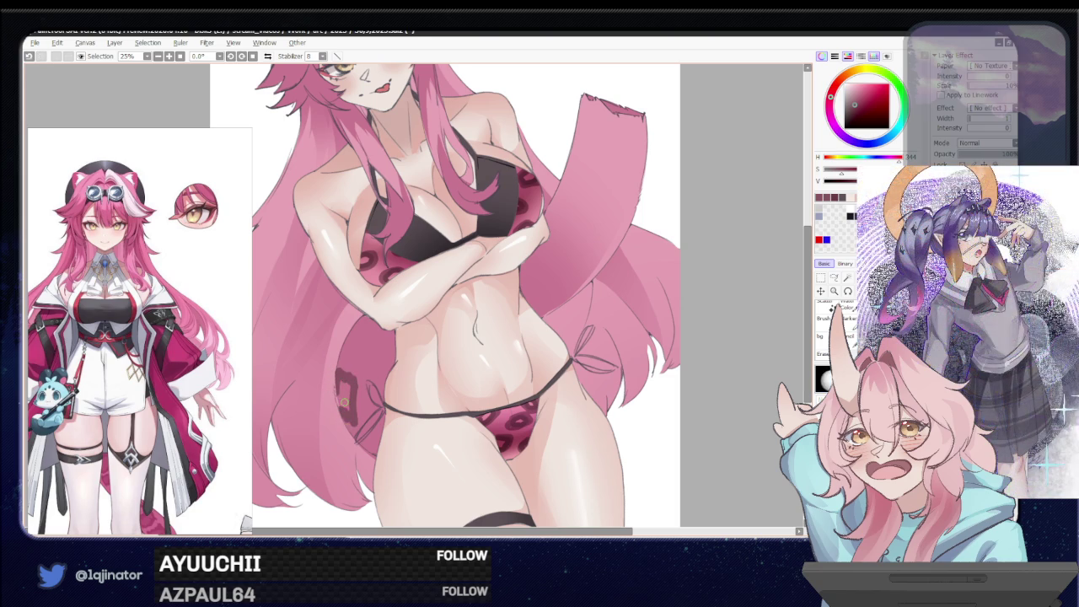
{"action": "key", "text": "b"}
{"action": "mouse_move", "coordinate": [355, 326]}
{"action": "left_mouse_down"}
{"action": "mouse_move", "coordinate": [369, 315]}
{"action": "mouse_move", "coordinate": [367, 337]}
{"action": "mouse_move", "coordinate": [351, 352]}
{"action": "mouse_move", "coordinate": [347, 341]}
{"action": "left_mouse_up"}
{"action": "mouse_move", "coordinate": [574, 222]}
{"action": "left_mouse_down"}
{"action": "mouse_move", "coordinate": [499, 222]}
{"action": "mouse_move", "coordinate": [475, 305]}
{"action": "mouse_move", "coordinate": [506, 318]}
{"action": "mouse_move", "coordinate": [538, 297]}
{"action": "mouse_move", "coordinate": [463, 376]}
{"action": "left_mouse_up"}
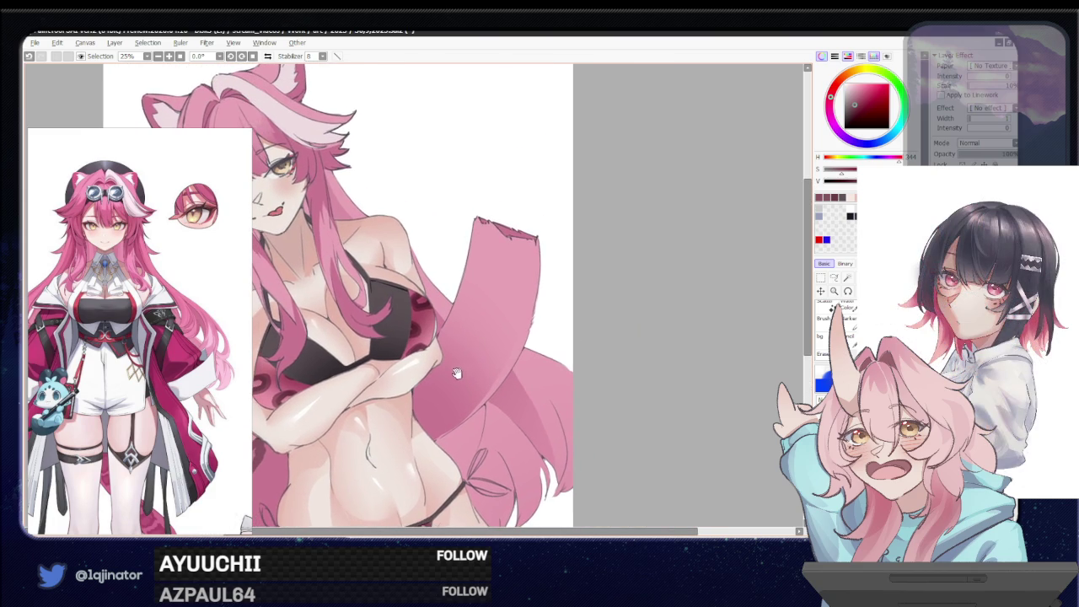
Paint dark pink leopard spots along the tail, undoing misplaced strokes near the arm
{"action": "mouse_move", "coordinate": [419, 383]}
{"action": "left_mouse_down"}
{"action": "mouse_move", "coordinate": [440, 368]}
{"action": "mouse_move", "coordinate": [434, 361]}
{"action": "left_mouse_up"}
{"action": "key", "text": "ctrl+z"}
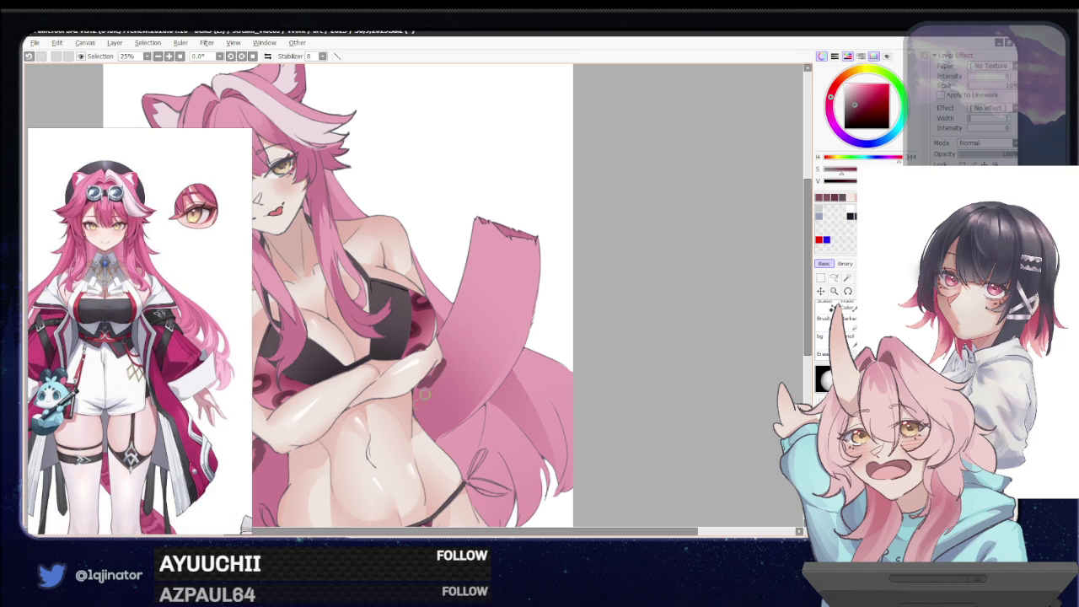
{"action": "left_click_drag", "start_coordinate": [439, 339], "coordinate": [464, 304]}
{"action": "key", "text": "ctrl+z"}
{"action": "key", "text": "ctrl+z"}
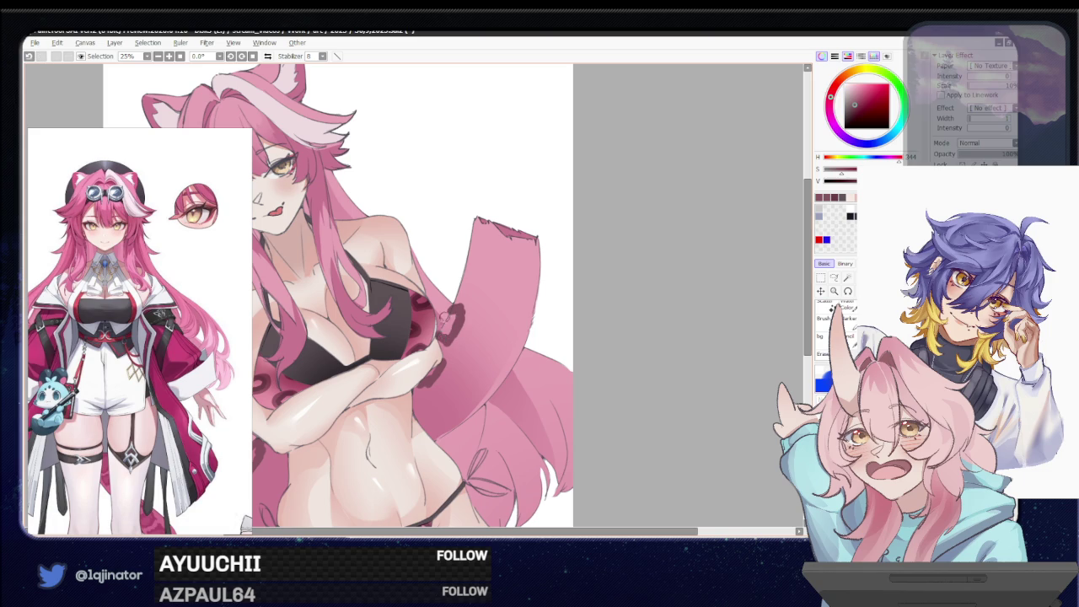
{"action": "left_click_drag", "start_coordinate": [469, 287], "coordinate": [446, 332]}
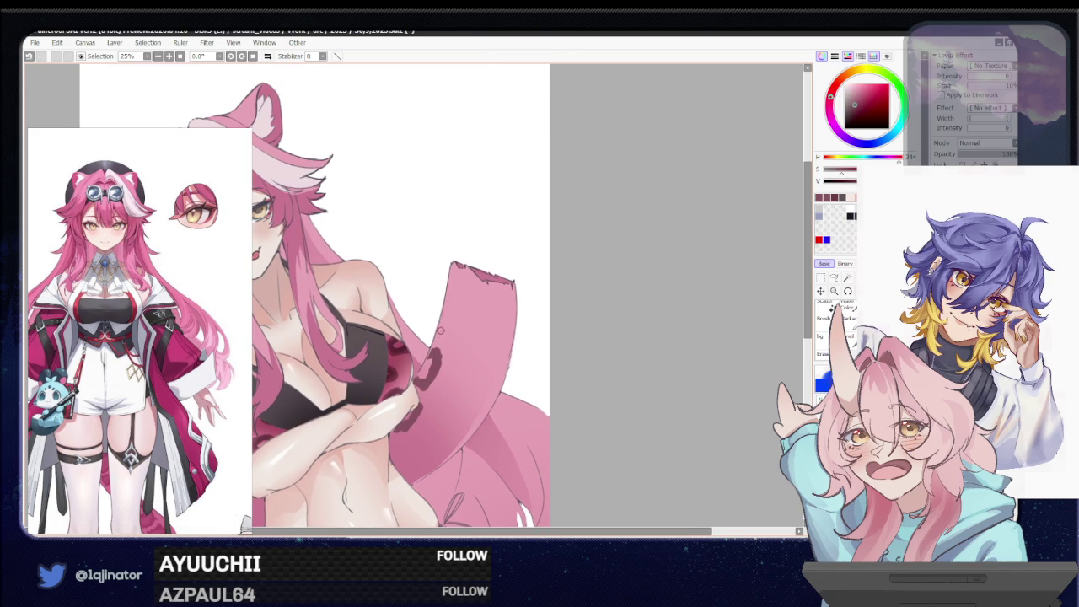
{"action": "key", "text": "ctrl+z"}
{"action": "left_click_drag", "start_coordinate": [438, 340], "coordinate": [453, 305]}
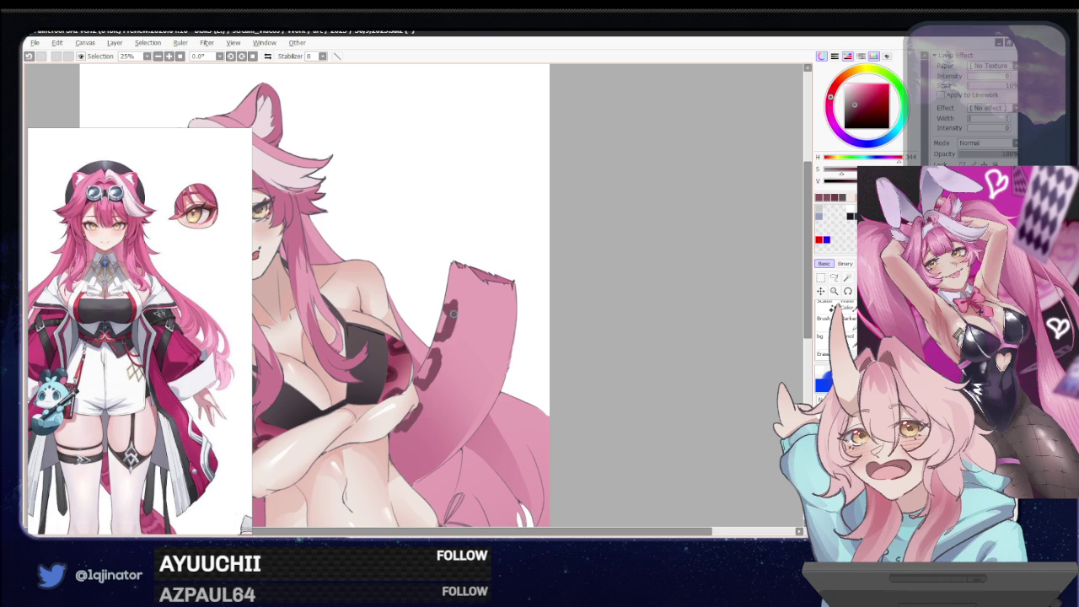
{"action": "scroll", "coordinate": [505, 320], "scroll_direction": "down", "scroll_amount": 2}
{"action": "scroll", "coordinate": [540, 354], "scroll_direction": "down", "scroll_amount": 2}
{"action": "scroll", "coordinate": [529, 361], "scroll_direction": "up", "scroll_amount": 3}
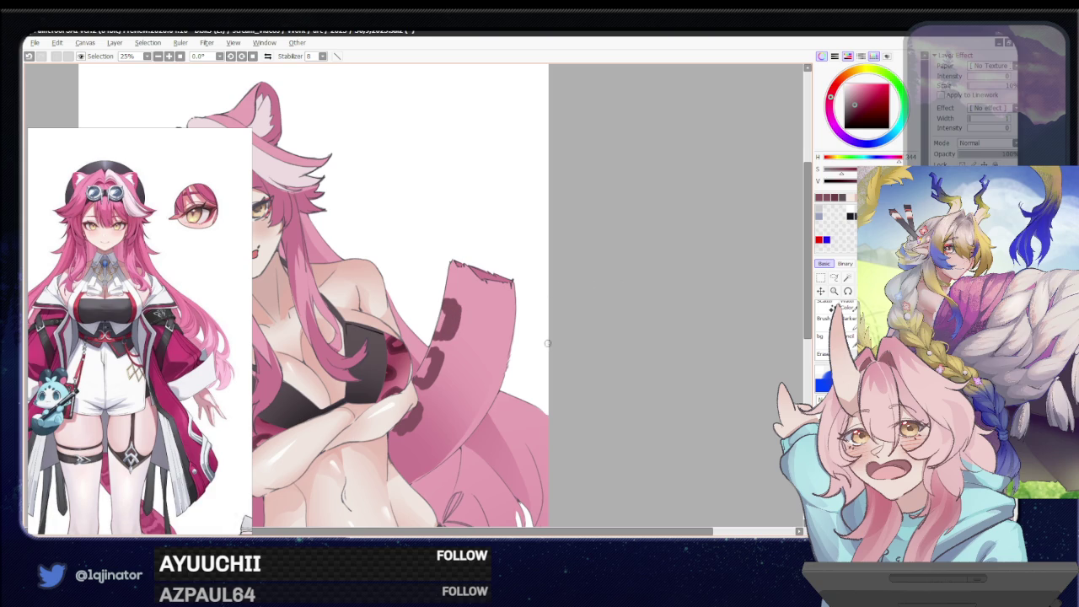
{"action": "left_click_drag", "start_coordinate": [504, 385], "coordinate": [532, 366]}
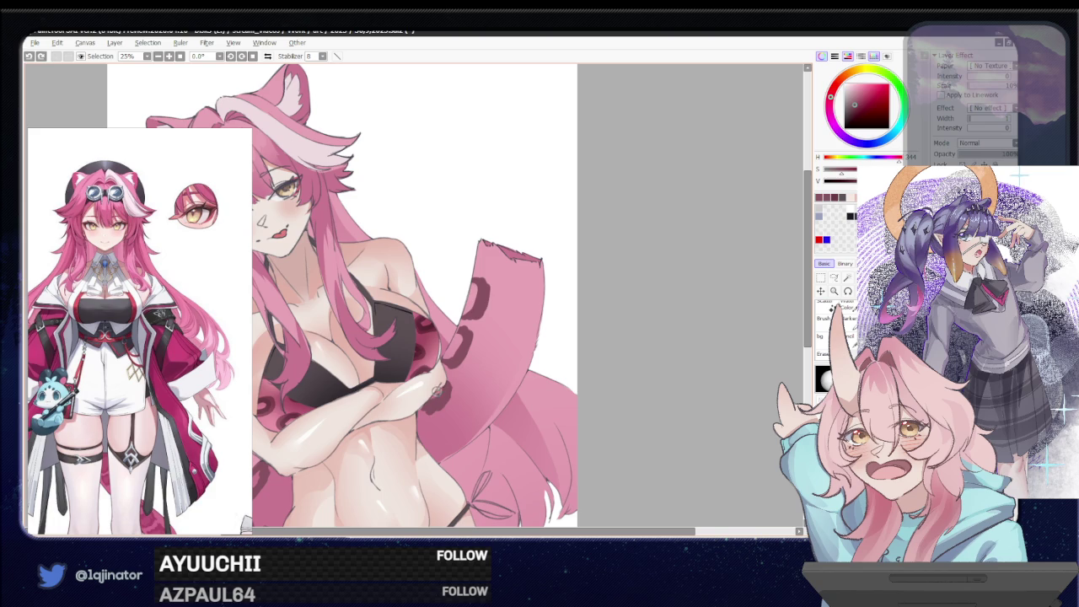
{"action": "scroll", "coordinate": [426, 389], "scroll_direction": "down", "scroll_amount": 1}
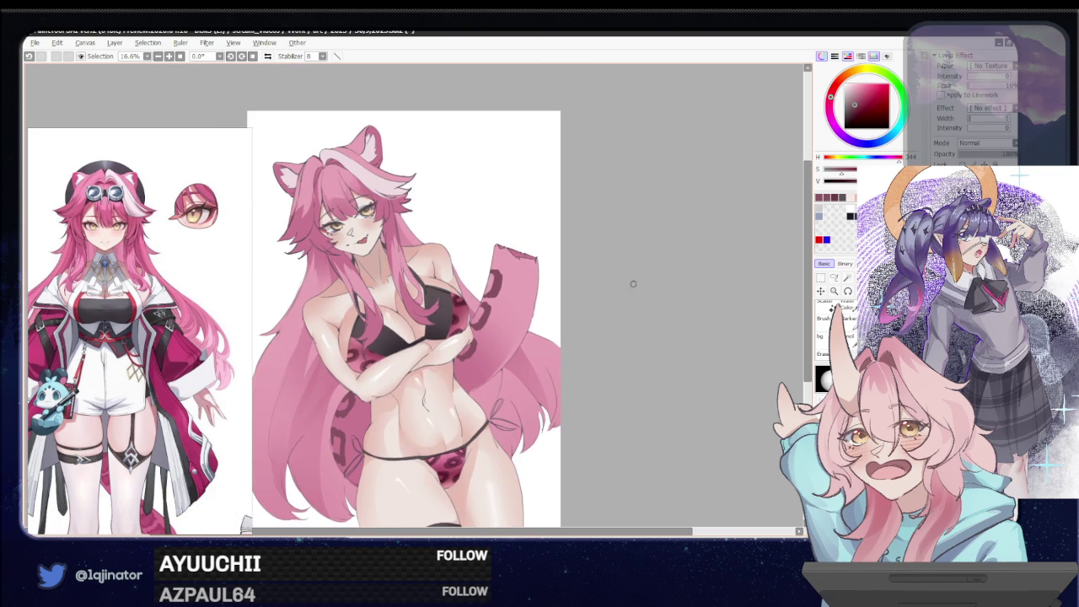
Set the layer blending back to Normal and confirm a Hue/Saturation adjustment
{"action": "left_click_drag", "start_coordinate": [601, 335], "coordinate": [587, 360]}
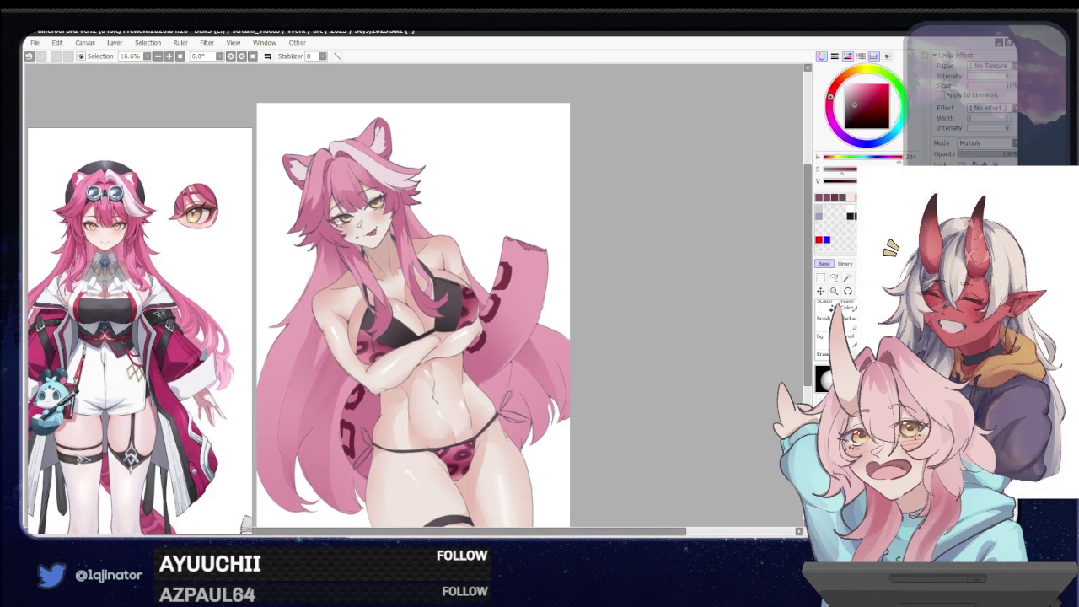
{"action": "left_click", "coordinate": [978, 143]}
{"action": "left_click", "coordinate": [978, 153]}
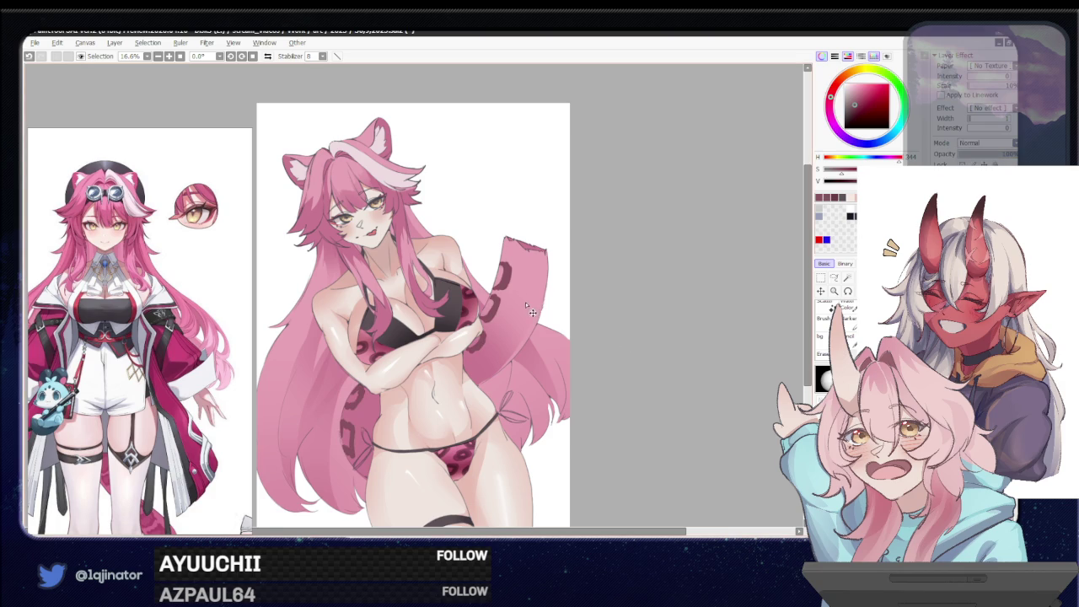
{"action": "key", "text": "ctrl+u"}
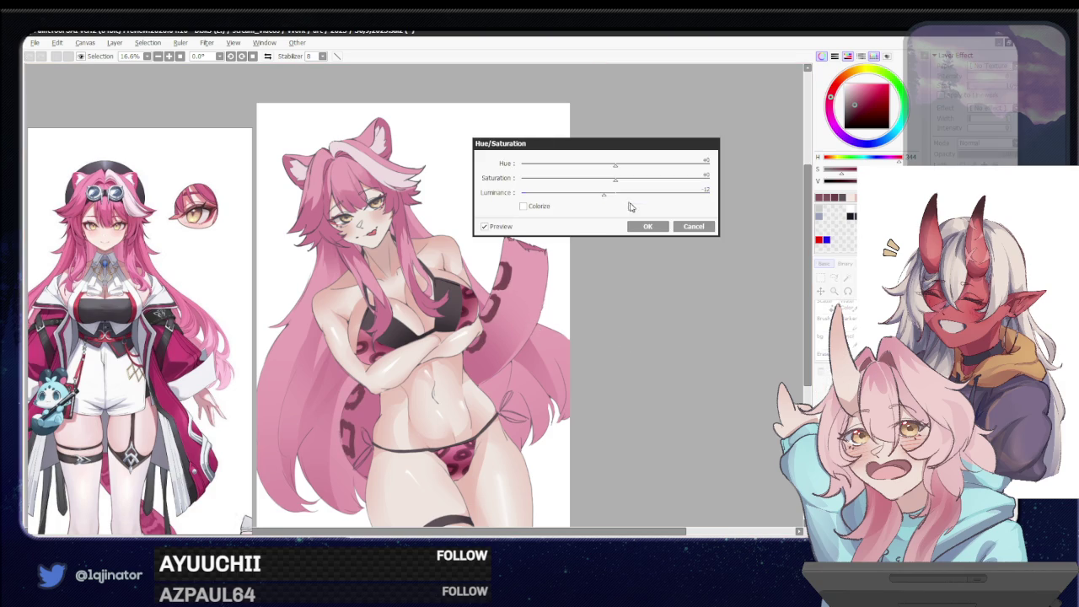
{"action": "left_click", "coordinate": [648, 225]}
Apply a Gaussian Blur from Filter > Blur to soften the shading
{"action": "left_click", "coordinate": [206, 42]}
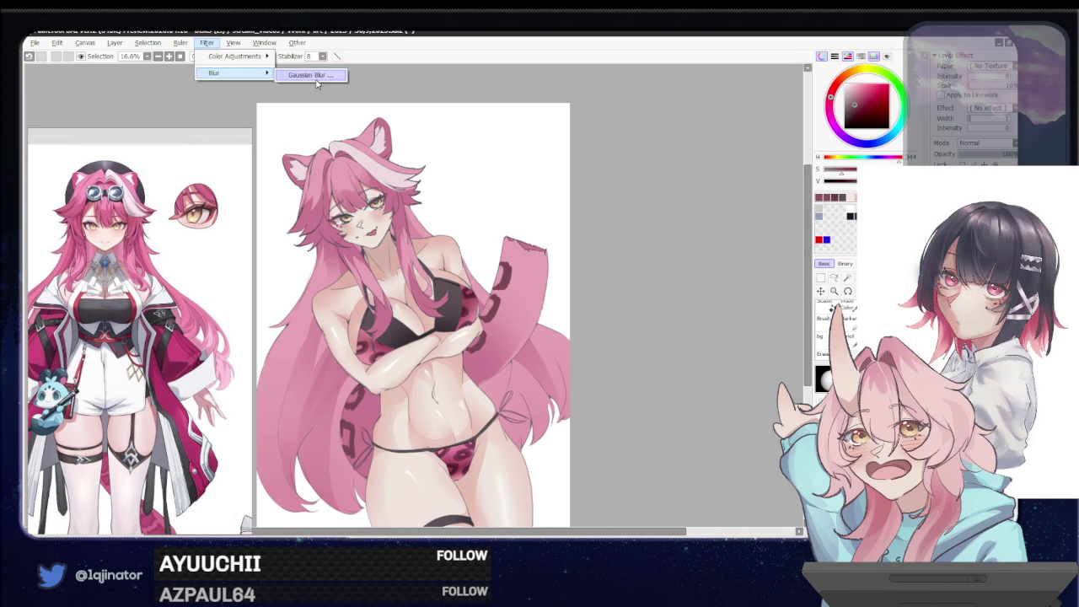
{"action": "left_click", "coordinate": [310, 75]}
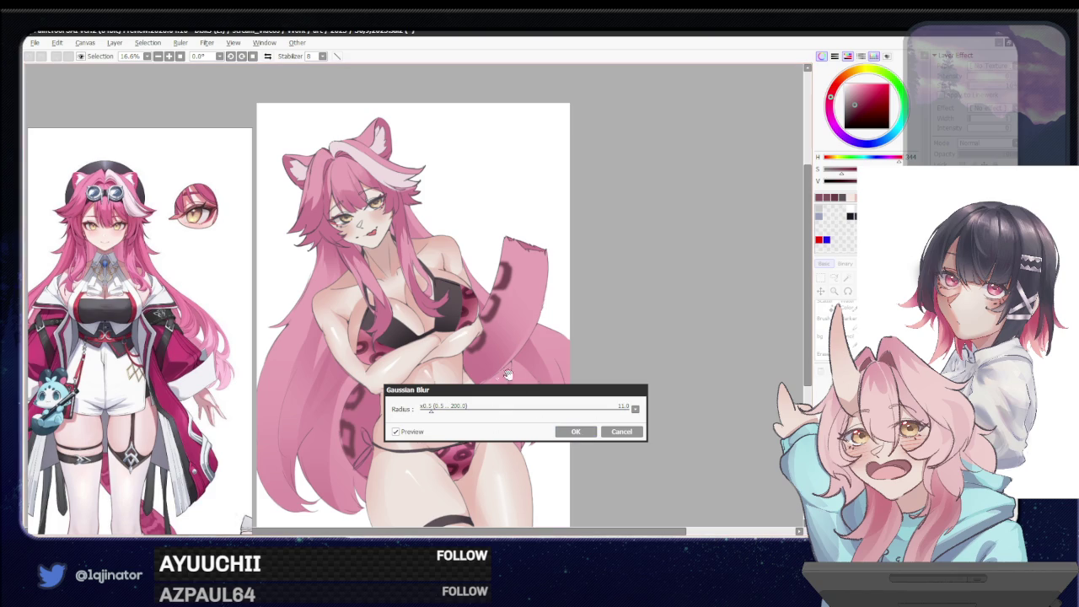
{"action": "left_click", "coordinate": [575, 431]}
{"action": "scroll", "coordinate": [539, 388], "scroll_direction": "up", "scroll_amount": 1}
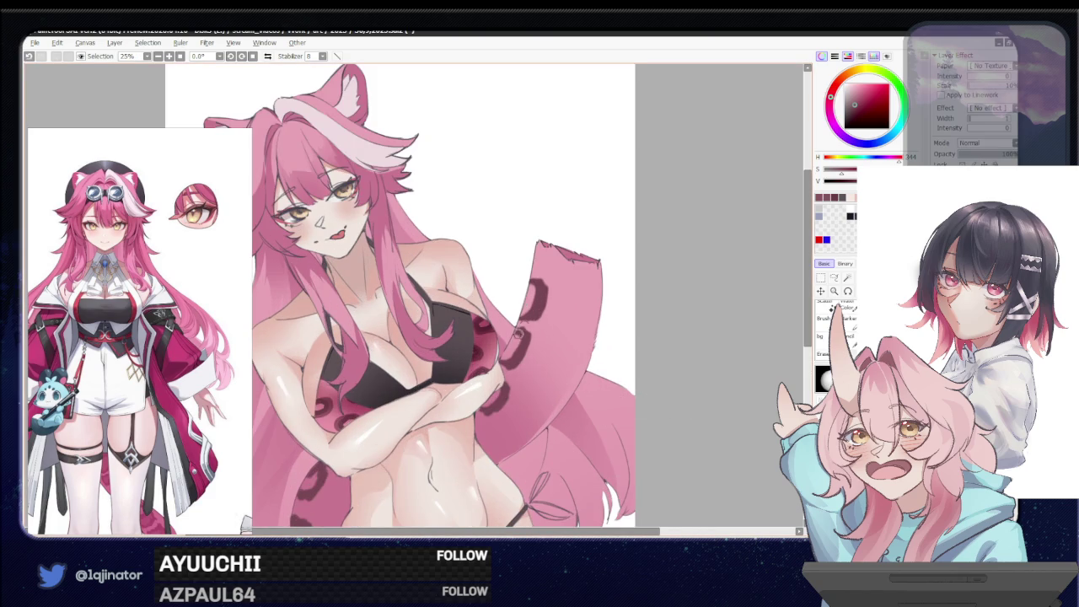
{"action": "left_click", "coordinate": [536, 283], "text": "alt"}
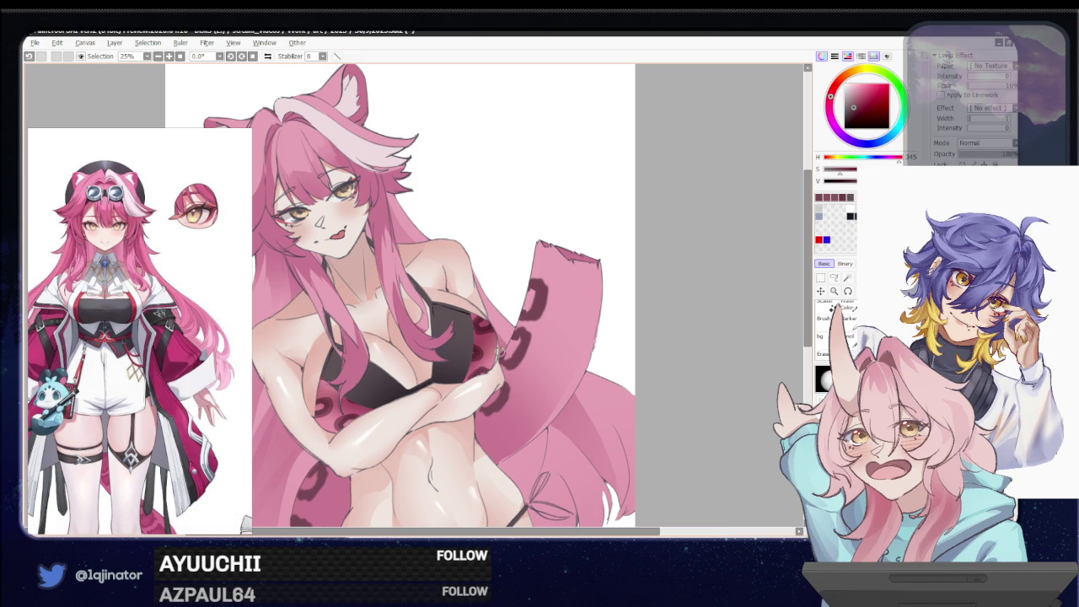
Zoom in on the tail and trace a lasso line down its inner edge
{"action": "scroll", "coordinate": [597, 263], "scroll_direction": "down", "scroll_amount": 2}
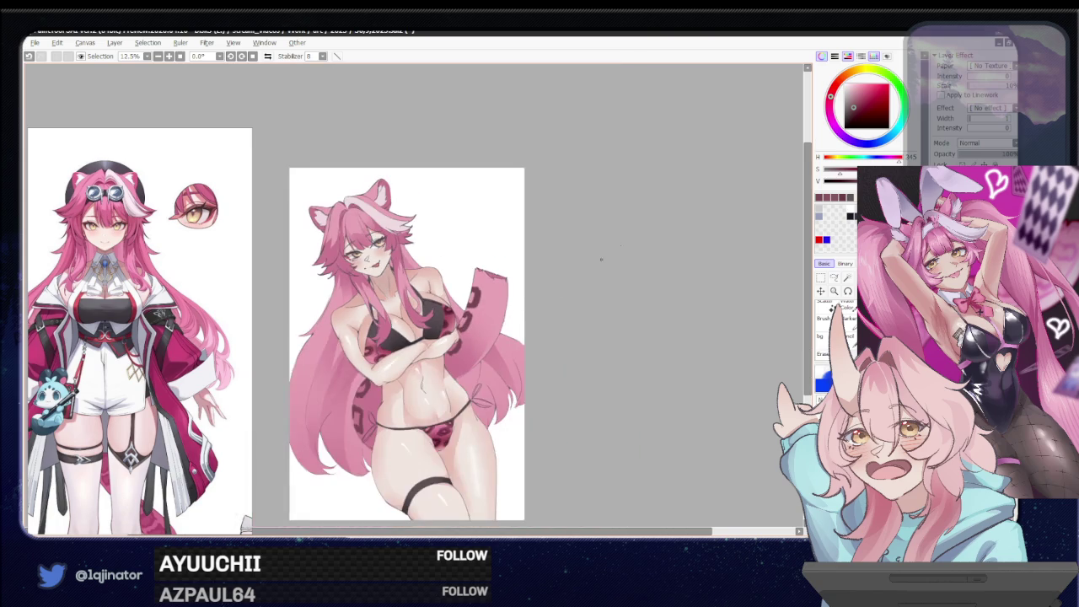
{"action": "left_click_drag", "start_coordinate": [588, 364], "coordinate": [590, 344]}
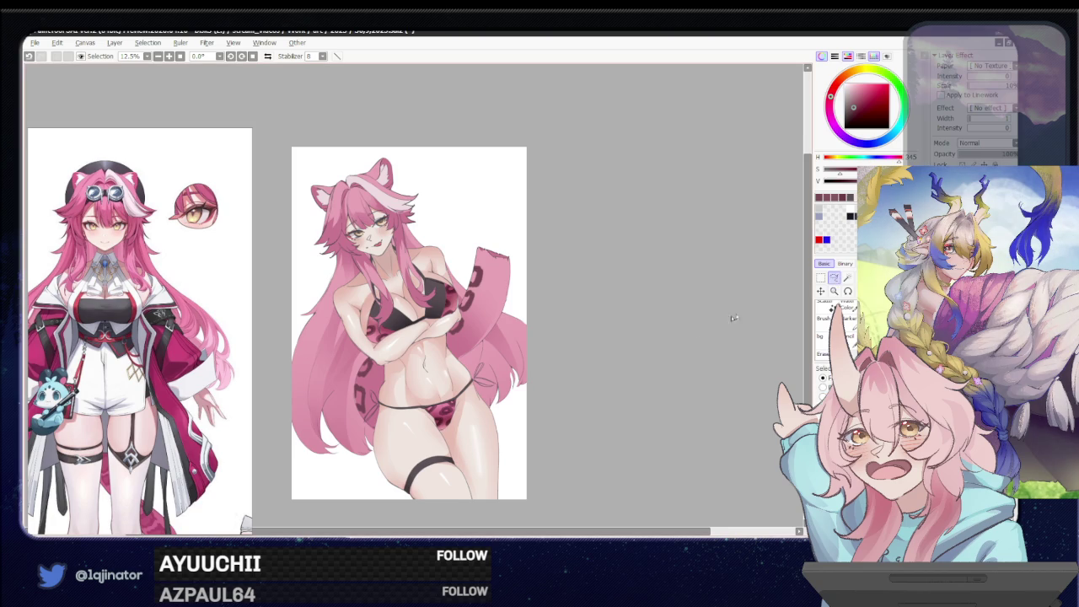
{"action": "left_click_drag", "start_coordinate": [616, 340], "coordinate": [587, 372]}
{"action": "key", "text": "ctrl+plus"}
{"action": "left_click_drag", "start_coordinate": [539, 323], "coordinate": [515, 299]}
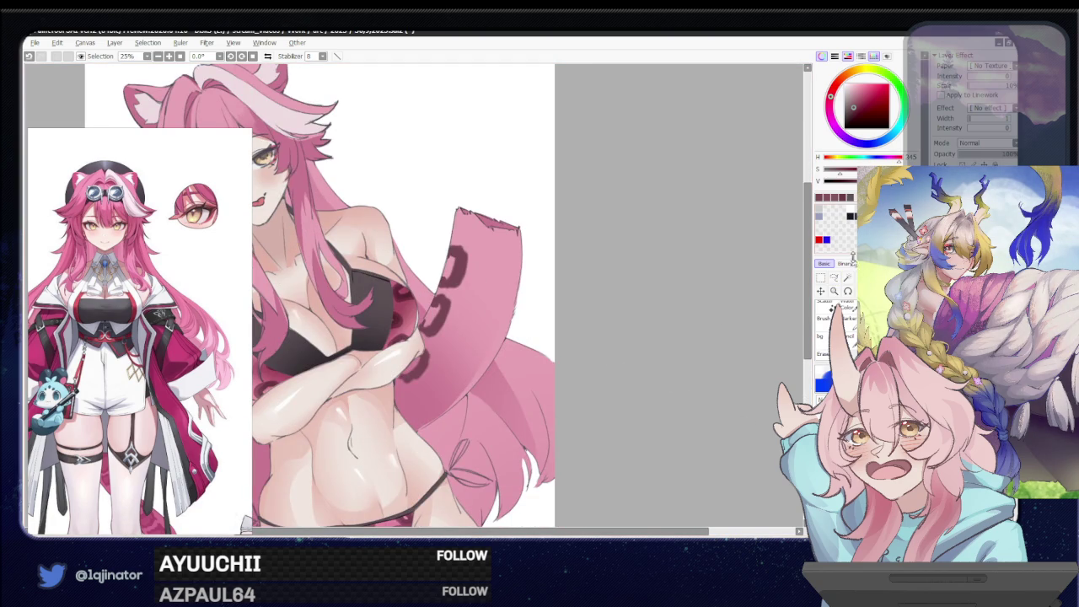
{"action": "left_click_drag", "start_coordinate": [516, 349], "coordinate": [567, 320]}
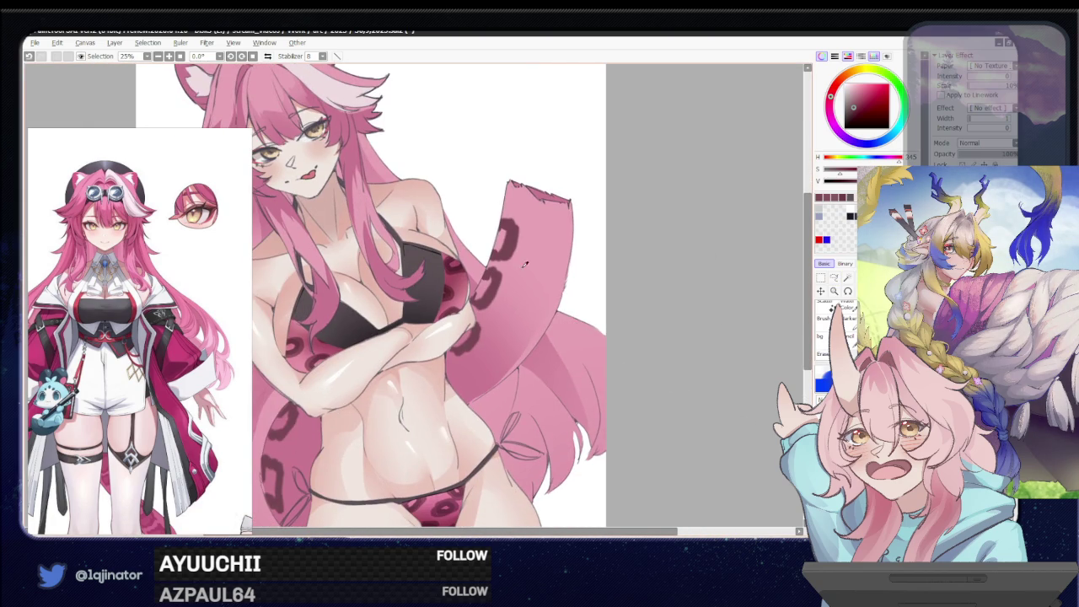
{"action": "key", "text": "a"}
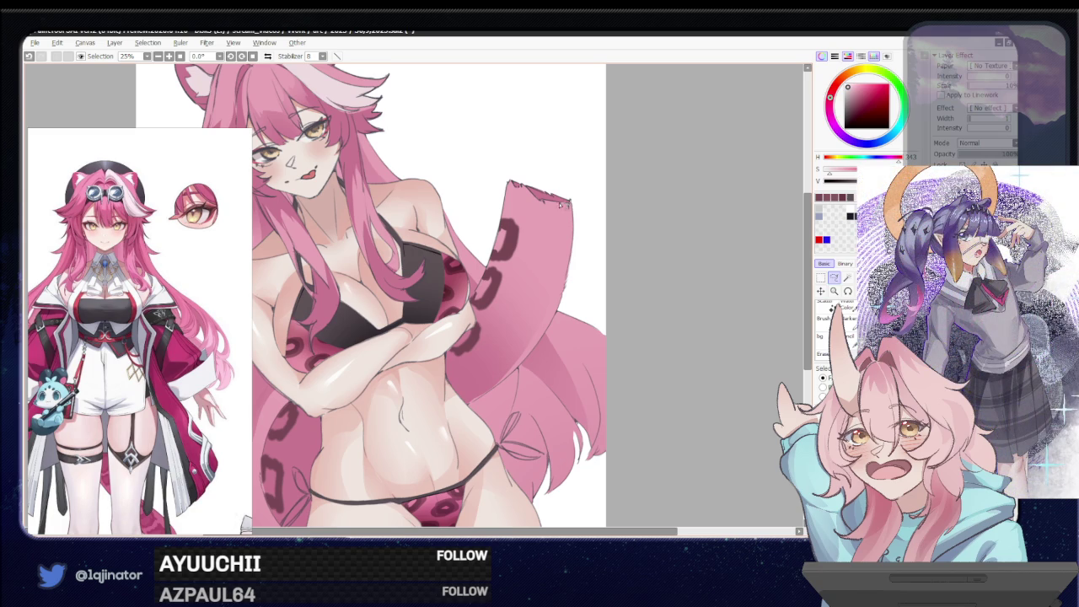
{"action": "left_click_drag", "start_coordinate": [547, 240], "coordinate": [478, 379]}
Close the lasso around the tail strip, clear it, then undo the deletion
{"action": "left_click_drag", "start_coordinate": [532, 351], "coordinate": [577, 276]}
{"action": "scroll", "coordinate": [553, 322], "scroll_direction": "up", "scroll_amount": 1}
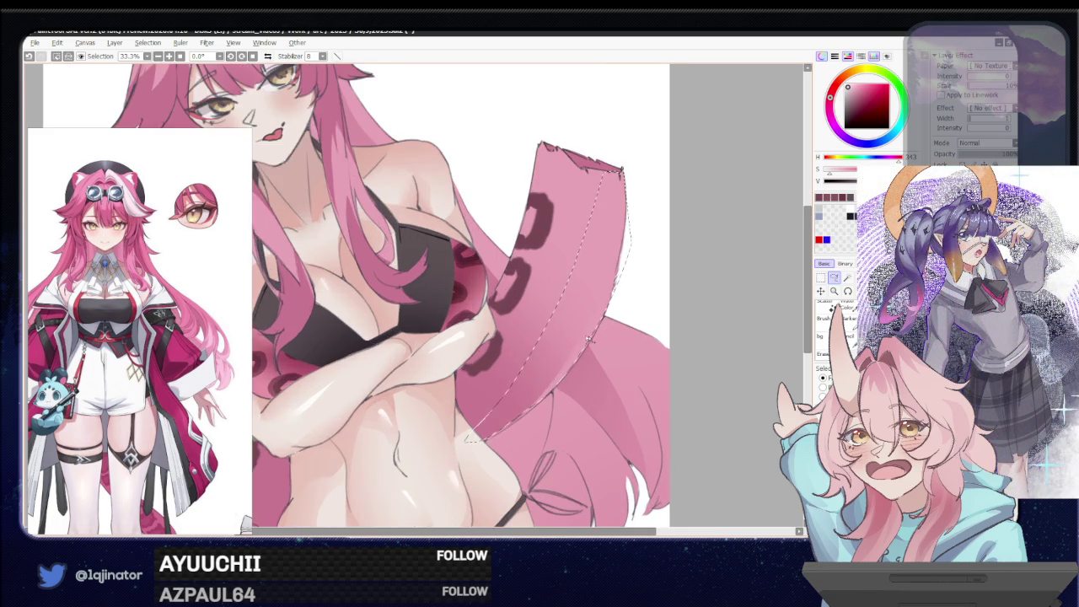
{"action": "scroll", "coordinate": [531, 322], "scroll_direction": "up", "scroll_amount": 1}
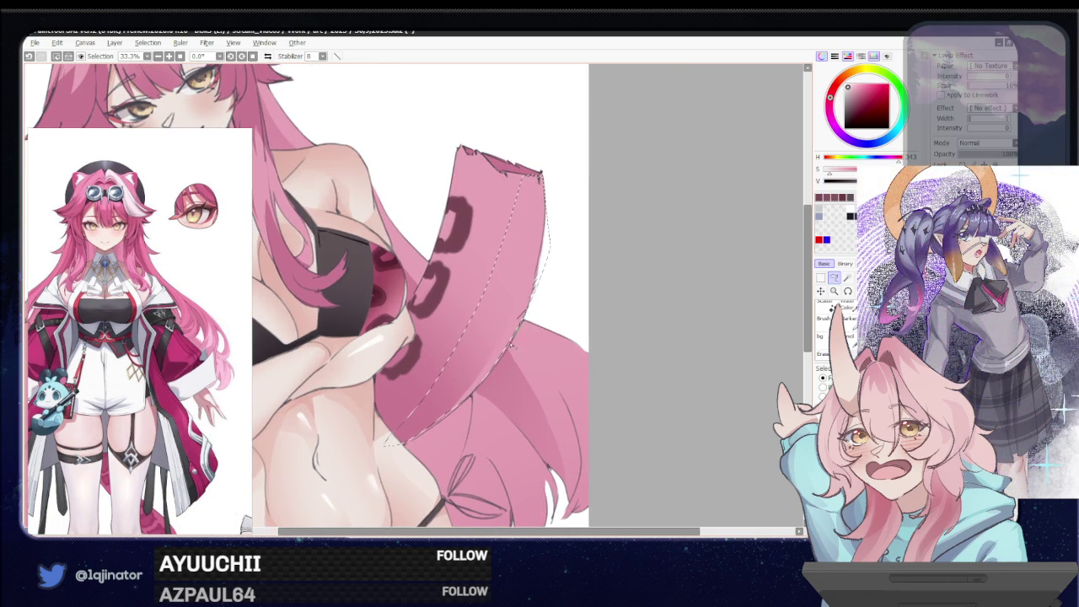
{"action": "left_click_drag", "start_coordinate": [454, 395], "coordinate": [478, 375]}
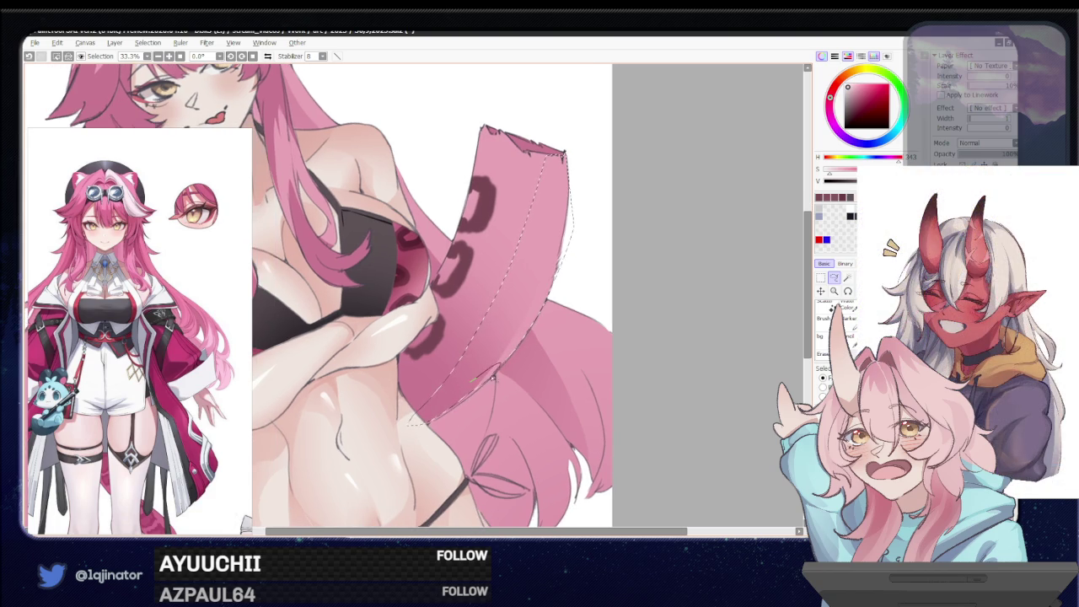
{"action": "scroll", "coordinate": [455, 404], "scroll_direction": "down", "scroll_amount": 1}
{"action": "key", "text": "Delete"}
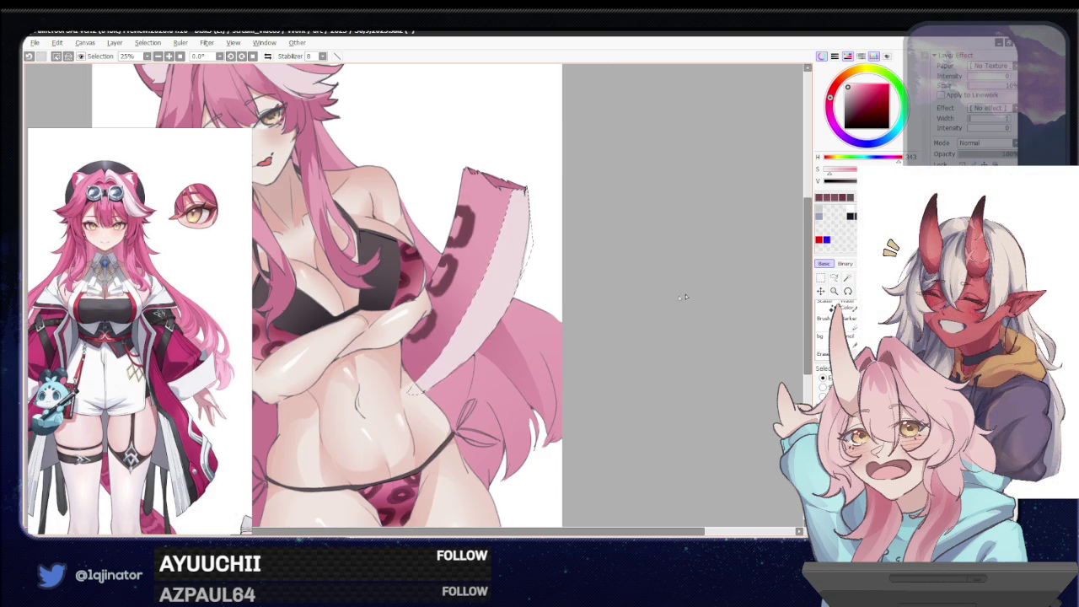
{"action": "left_click_drag", "start_coordinate": [591, 345], "coordinate": [607, 378]}
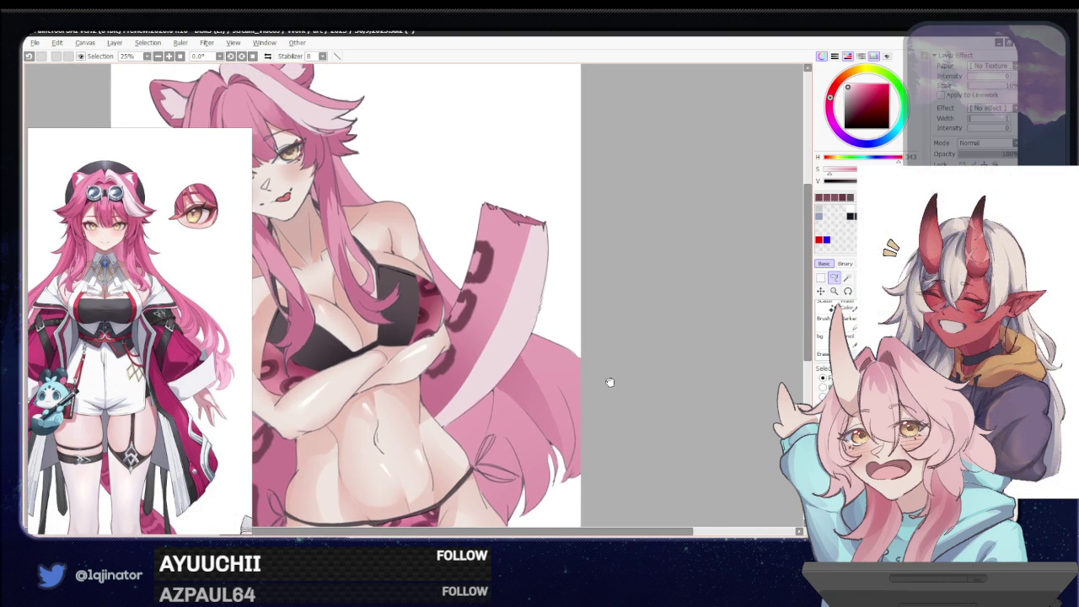
{"action": "key", "text": "ctrl+z"}
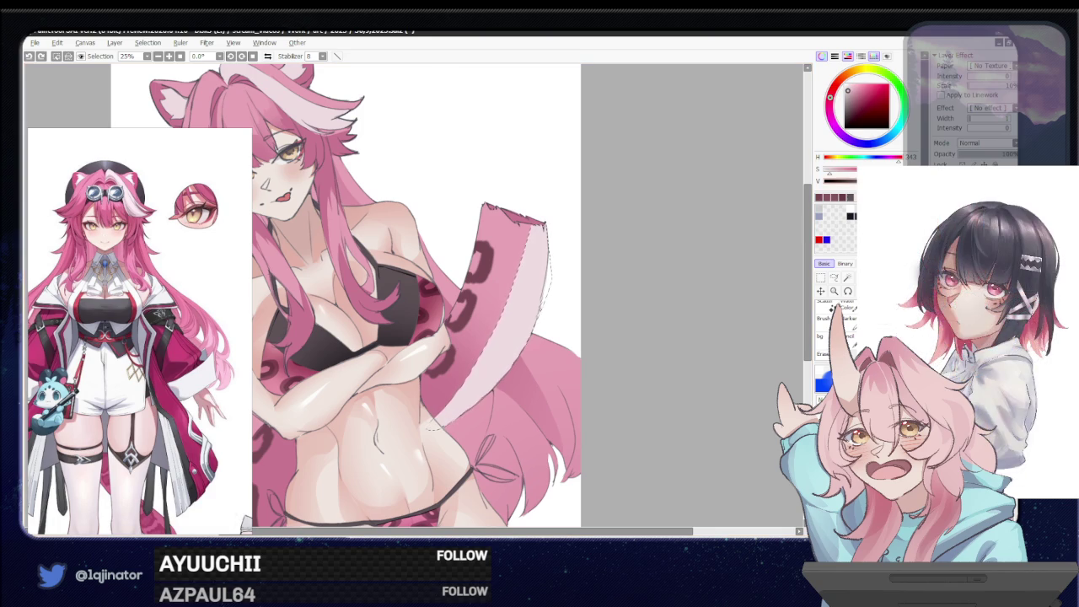
Pick a lighter pink, drop the selection and enlarge the brush for broad strokes
{"action": "left_click", "coordinate": [434, 422], "text": "alt"}
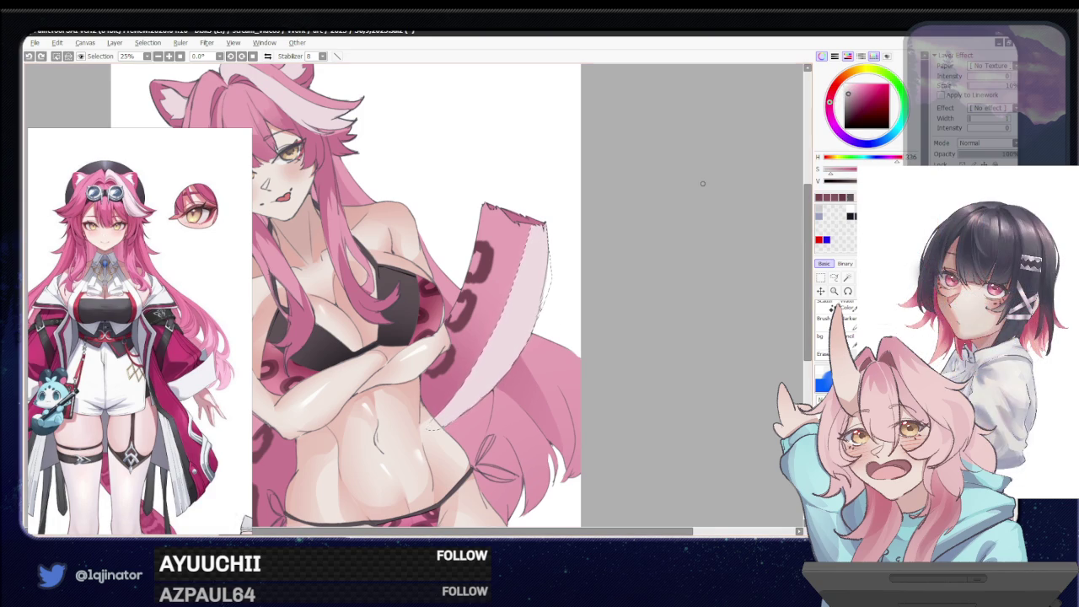
{"action": "left_click_drag", "start_coordinate": [434, 425], "coordinate": [754, 297]}
{"action": "left_click", "coordinate": [833, 278]}
{"action": "key", "text": "ctrl+d"}
{"action": "scroll", "coordinate": [730, 361], "scroll_direction": "down", "scroll_amount": 1}
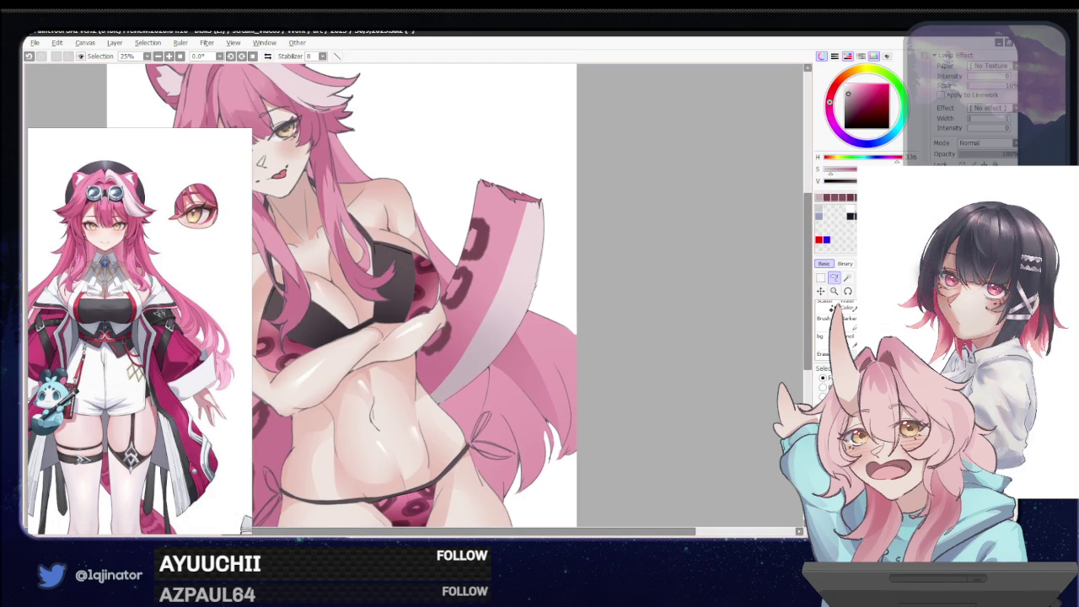
{"action": "key", "text": "b"}
{"action": "key", "text": "bracketleft"}
{"action": "key", "text": "bracketleft"}
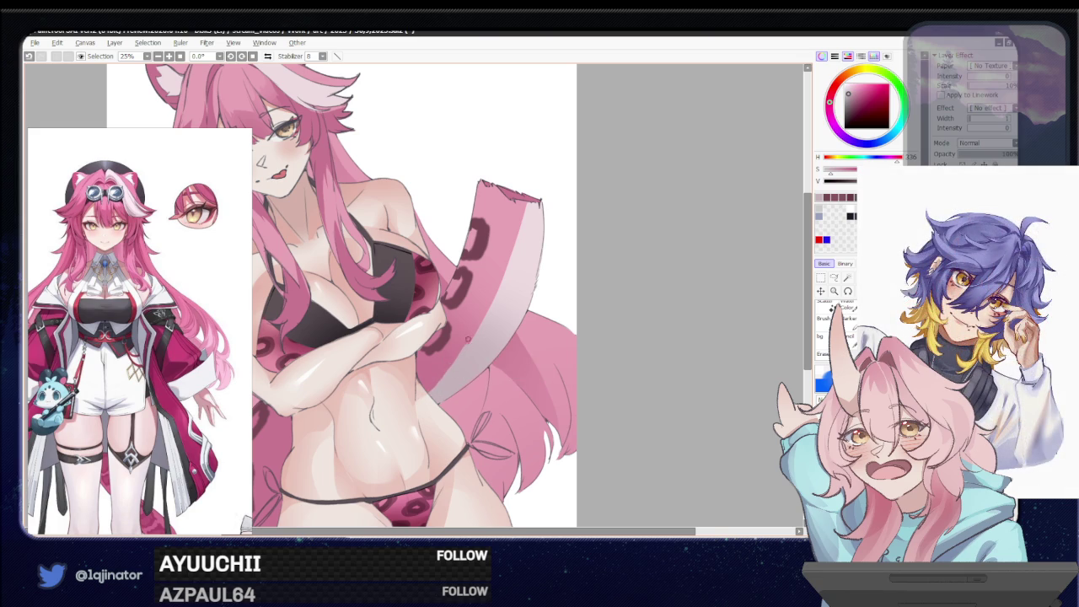
{"action": "key", "text": "bracketright"}
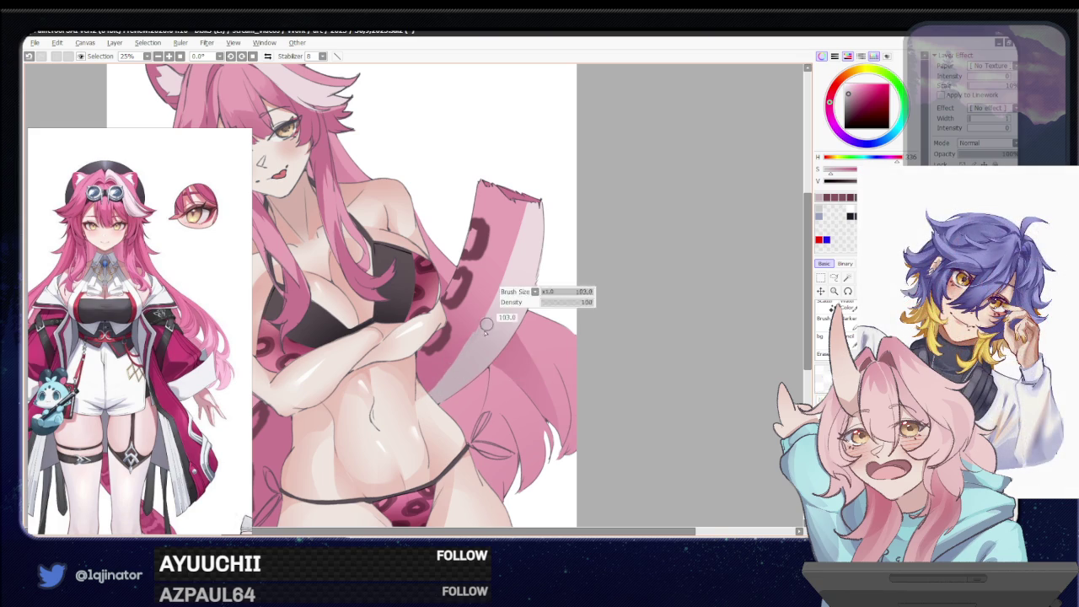
{"action": "scroll", "coordinate": [514, 312], "scroll_direction": "up", "scroll_amount": 2}
{"action": "left_click", "coordinate": [499, 365], "text": "alt"}
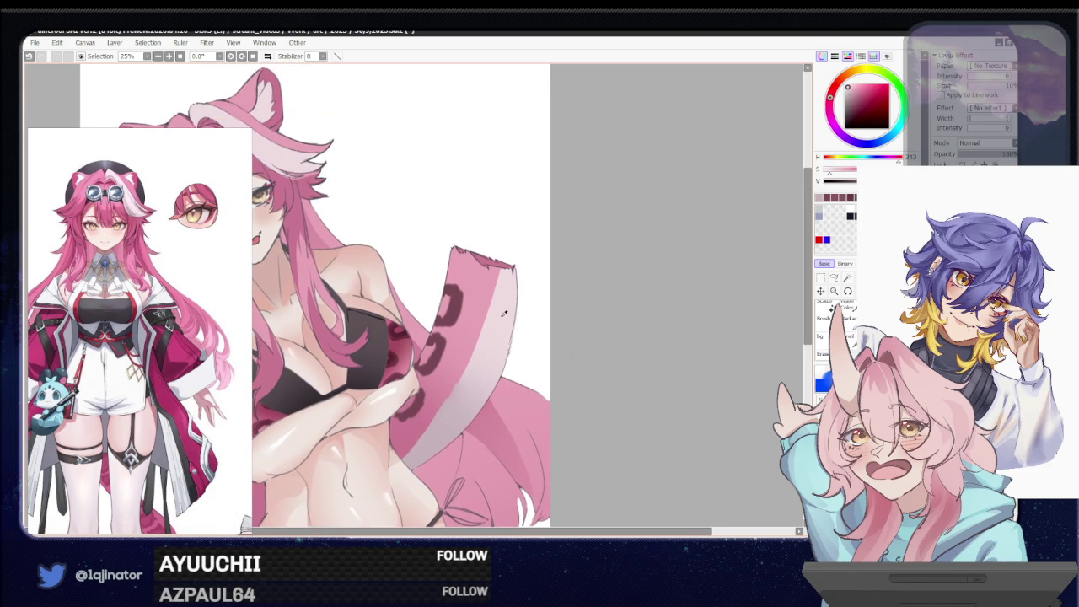
Lasso the whole tail, deselect, and set the layer blending to Overlay
{"action": "left_click", "coordinate": [833, 278]}
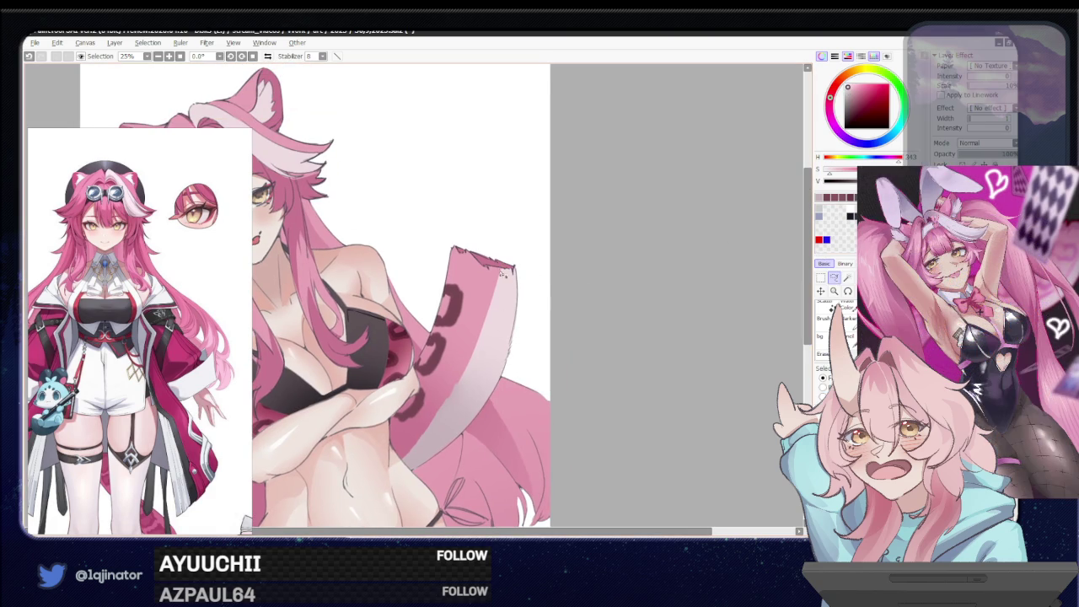
{"action": "left_click_drag", "start_coordinate": [493, 295], "coordinate": [457, 409]}
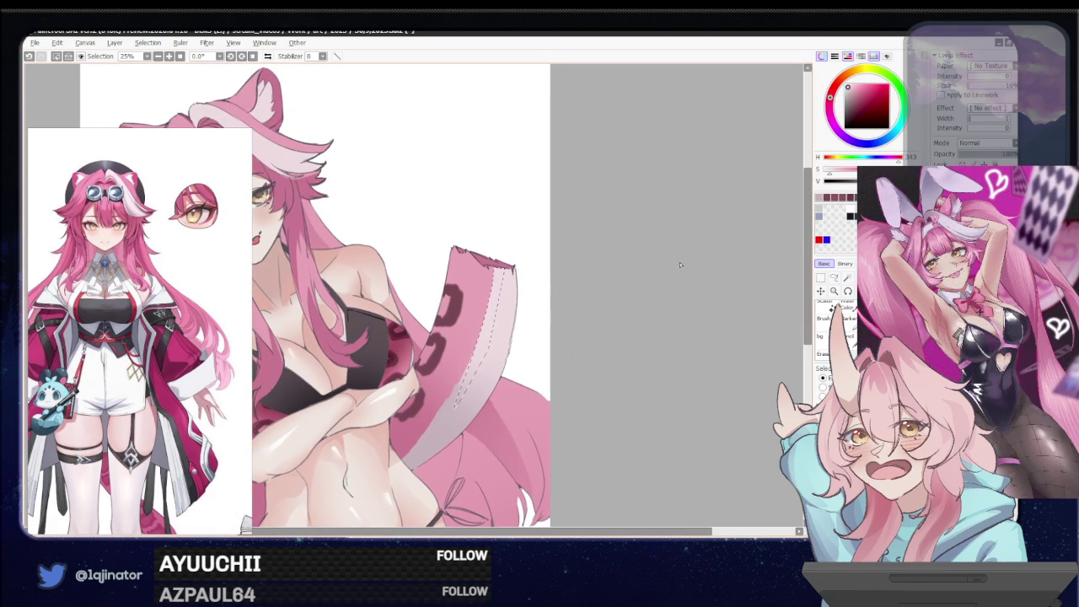
{"action": "key", "text": "ctrl+d"}
{"action": "scroll", "coordinate": [581, 259], "scroll_direction": "down", "scroll_amount": 1}
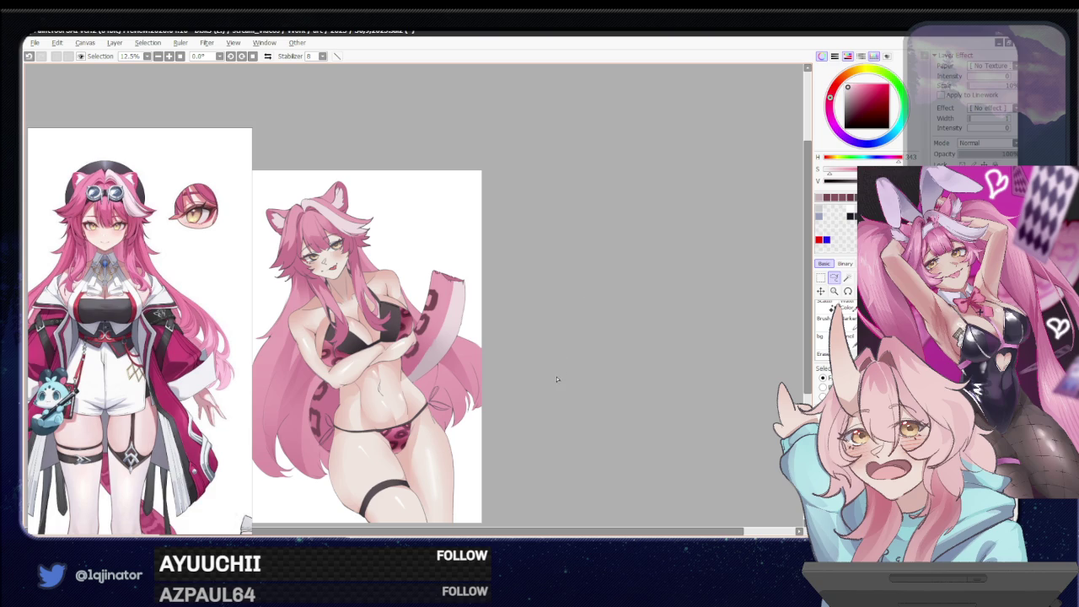
{"action": "mouse_move", "coordinate": [531, 399]}
{"action": "left_mouse_down"}
{"action": "mouse_move", "coordinate": [532, 365]}
{"action": "mouse_move", "coordinate": [524, 393]}
{"action": "mouse_move", "coordinate": [494, 397]}
{"action": "left_mouse_up"}
{"action": "scroll", "coordinate": [516, 396], "scroll_direction": "up", "scroll_amount": 1}
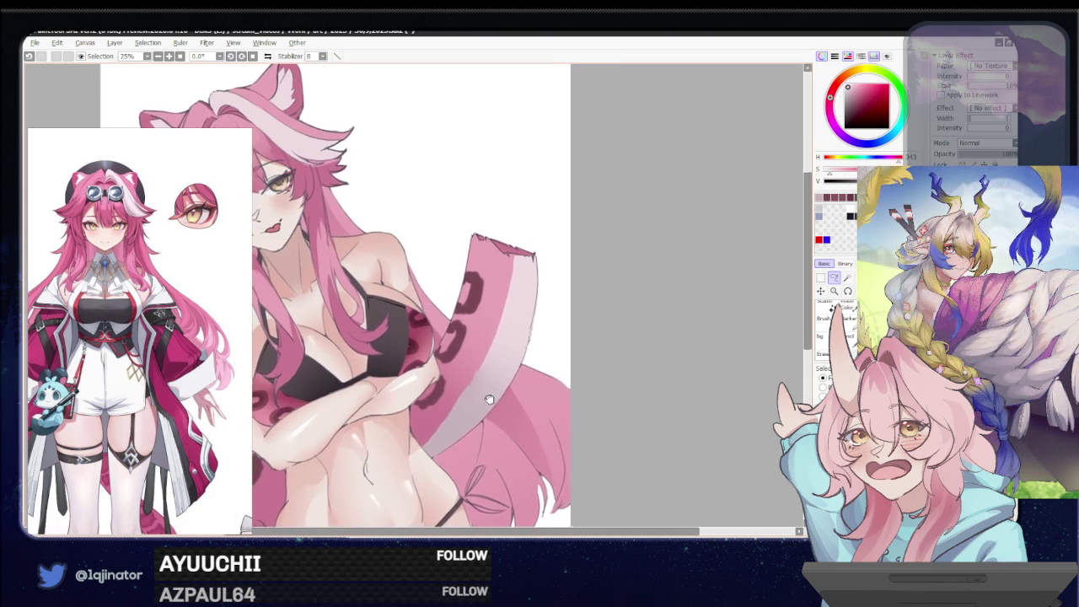
{"action": "left_click", "coordinate": [986, 143]}
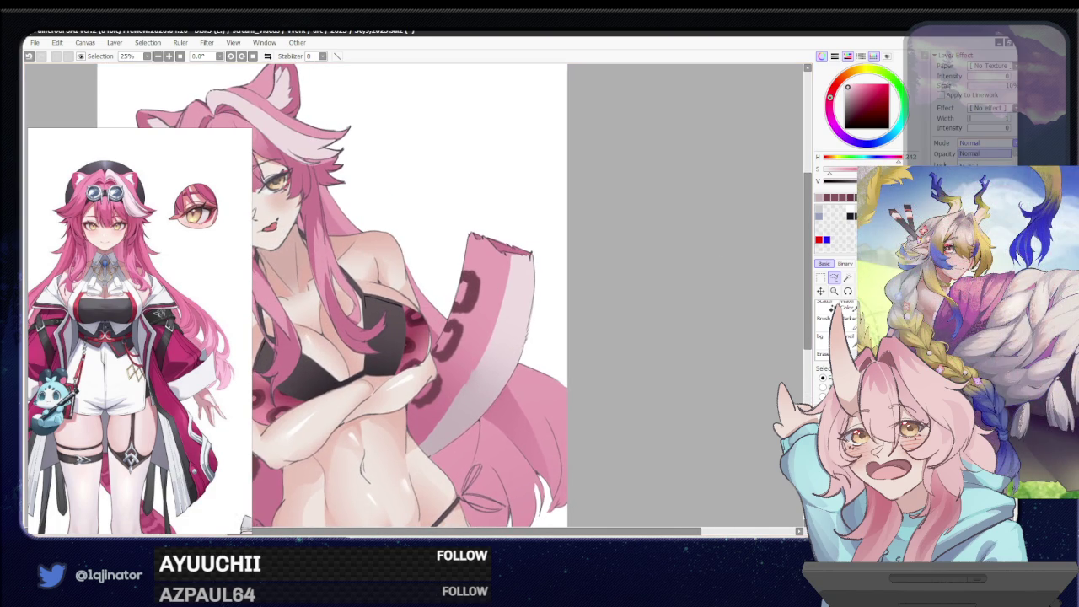
{"action": "left_click", "coordinate": [978, 164]}
Try a stroke down the tail's right edge twice, undoing both, then view the whole drawing
{"action": "left_click_drag", "start_coordinate": [572, 410], "coordinate": [580, 374]}
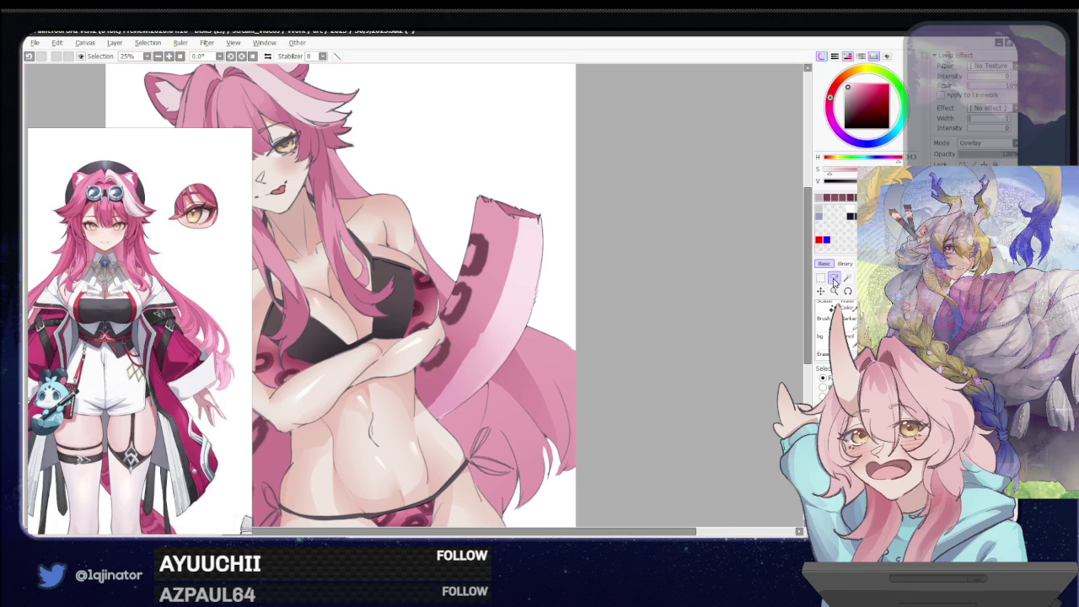
{"action": "mouse_move", "coordinate": [593, 354]}
{"action": "left_mouse_down"}
{"action": "mouse_move", "coordinate": [614, 368]}
{"action": "mouse_move", "coordinate": [601, 387]}
{"action": "left_mouse_up"}
{"action": "mouse_move", "coordinate": [539, 268]}
{"action": "left_mouse_down"}
{"action": "mouse_move", "coordinate": [502, 382]}
{"action": "mouse_move", "coordinate": [447, 460]}
{"action": "left_mouse_up"}
{"action": "key", "text": "ctrl+z"}
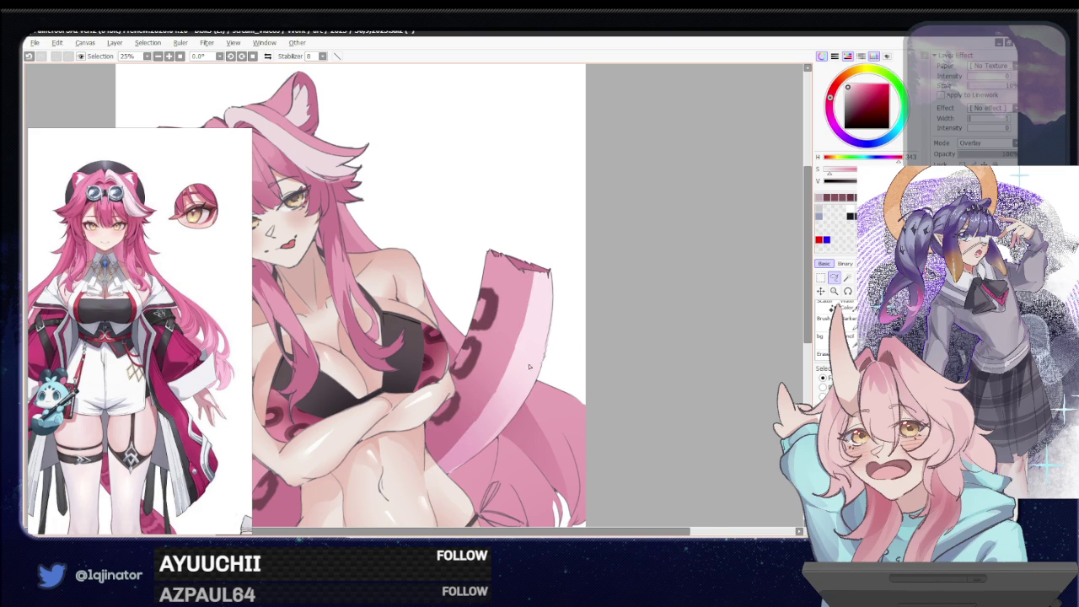
{"action": "mouse_move", "coordinate": [539, 266]}
{"action": "left_mouse_down"}
{"action": "mouse_move", "coordinate": [532, 328]}
{"action": "mouse_move", "coordinate": [502, 396]}
{"action": "mouse_move", "coordinate": [451, 454]}
{"action": "left_mouse_up"}
{"action": "key", "text": "ctrl+z"}
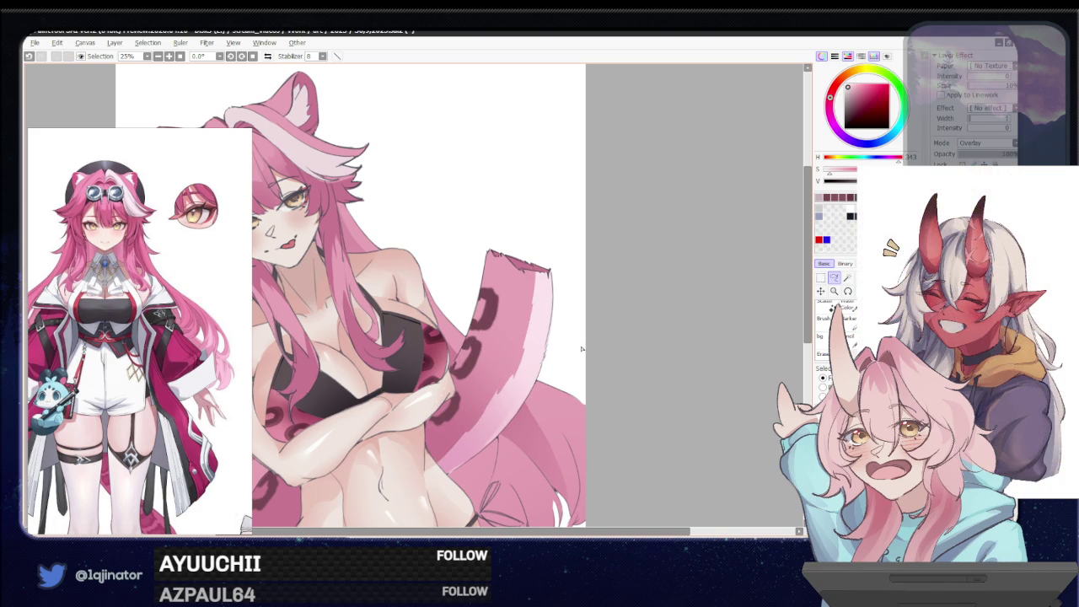
{"action": "scroll", "coordinate": [576, 335], "scroll_direction": "down", "scroll_amount": 1}
{"action": "scroll", "coordinate": [576, 336], "scroll_direction": "down", "scroll_amount": 1}
{"action": "left_click_drag", "start_coordinate": [564, 380], "coordinate": [587, 380]}
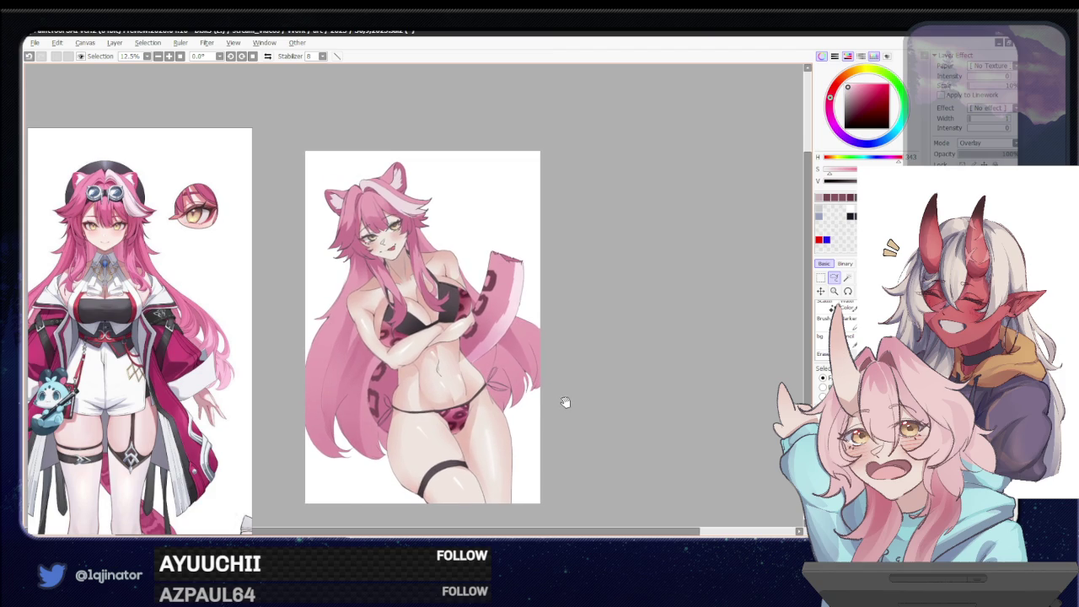
Return the colour layer's blend mode from Overlay to Normal so the tail's leopard spots darken
{"action": "scroll", "coordinate": [565, 393], "scroll_direction": "up", "scroll_amount": 1}
{"action": "scroll", "coordinate": [542, 349], "scroll_direction": "up", "scroll_amount": 1}
{"action": "scroll", "coordinate": [542, 349], "scroll_direction": "up", "scroll_amount": 1}
{"action": "scroll", "coordinate": [610, 301], "scroll_direction": "up", "scroll_amount": 1}
{"action": "scroll", "coordinate": [589, 313], "scroll_direction": "down", "scroll_amount": 2}
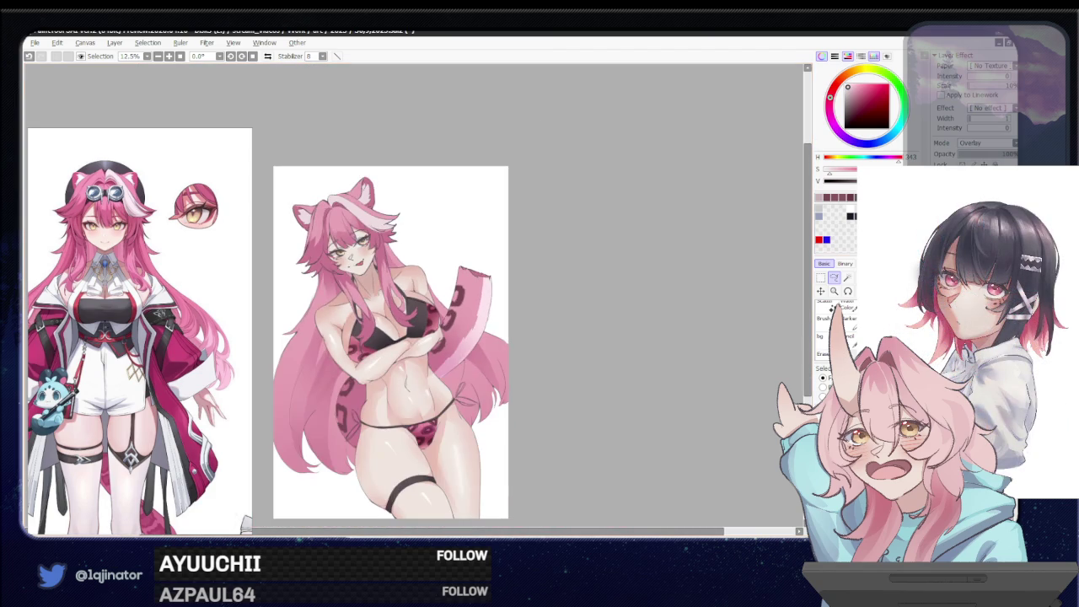
{"action": "key", "text": "ctrl+z"}
{"action": "mouse_move", "coordinate": [602, 385]}
{"action": "left_mouse_down"}
{"action": "mouse_move", "coordinate": [606, 398]}
{"action": "mouse_move", "coordinate": [597, 396]}
{"action": "left_mouse_up"}
{"action": "mouse_move", "coordinate": [590, 393]}
{"action": "left_mouse_down"}
{"action": "mouse_move", "coordinate": [593, 414]}
{"action": "mouse_move", "coordinate": [609, 402]}
{"action": "mouse_move", "coordinate": [594, 407]}
{"action": "left_mouse_up"}
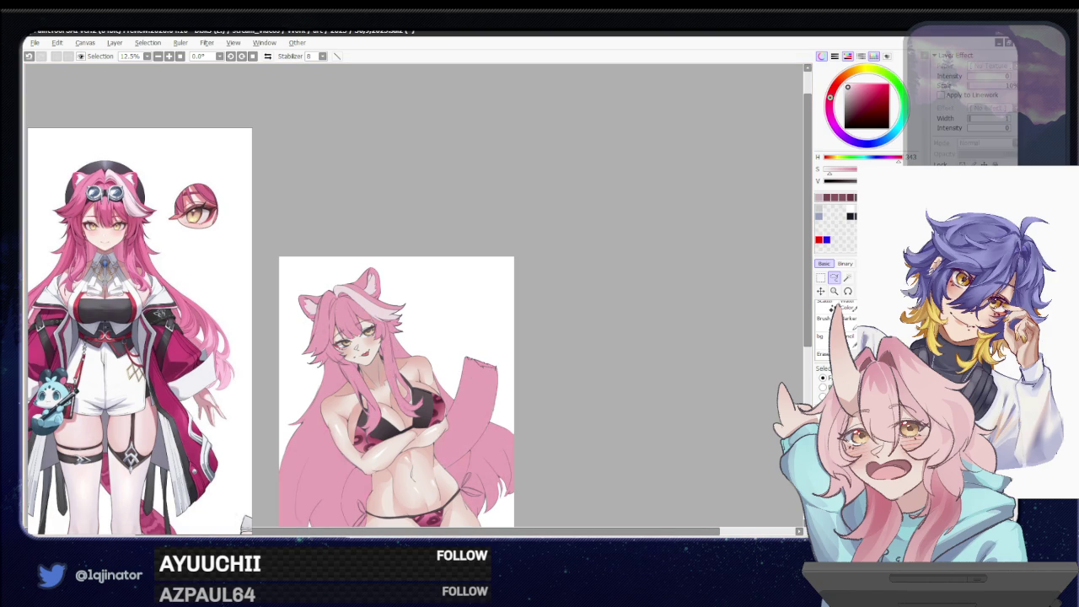
{"action": "left_click_drag", "start_coordinate": [701, 441], "coordinate": [701, 386]}
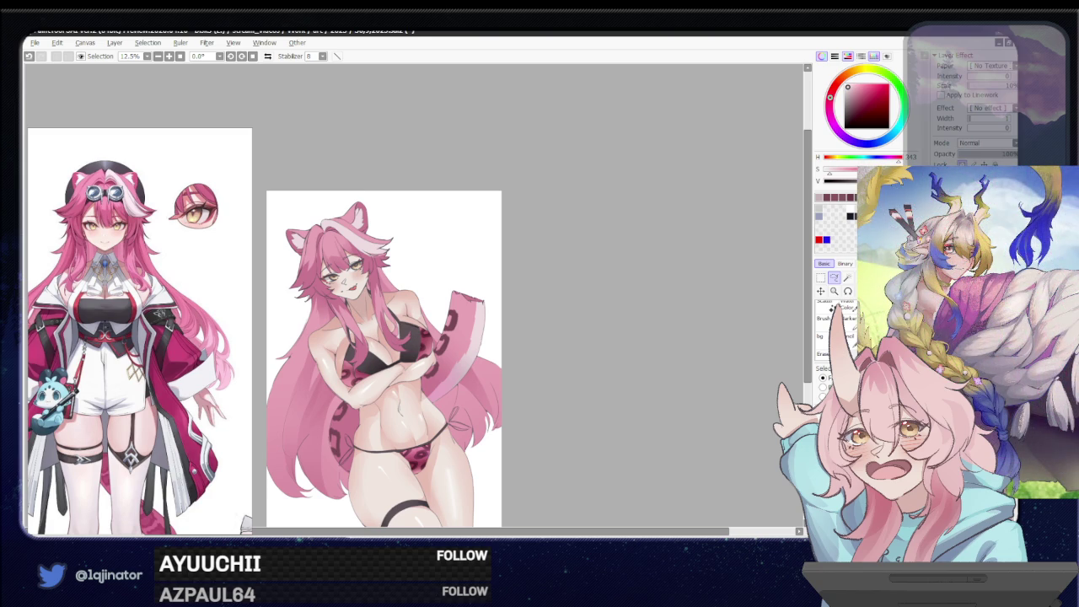
Toggle the pink hair and tail colouring off and back on to compare, then zoom into the torso
{"action": "key", "text": "ctrl+z"}
{"action": "key", "text": "ctrl+y"}
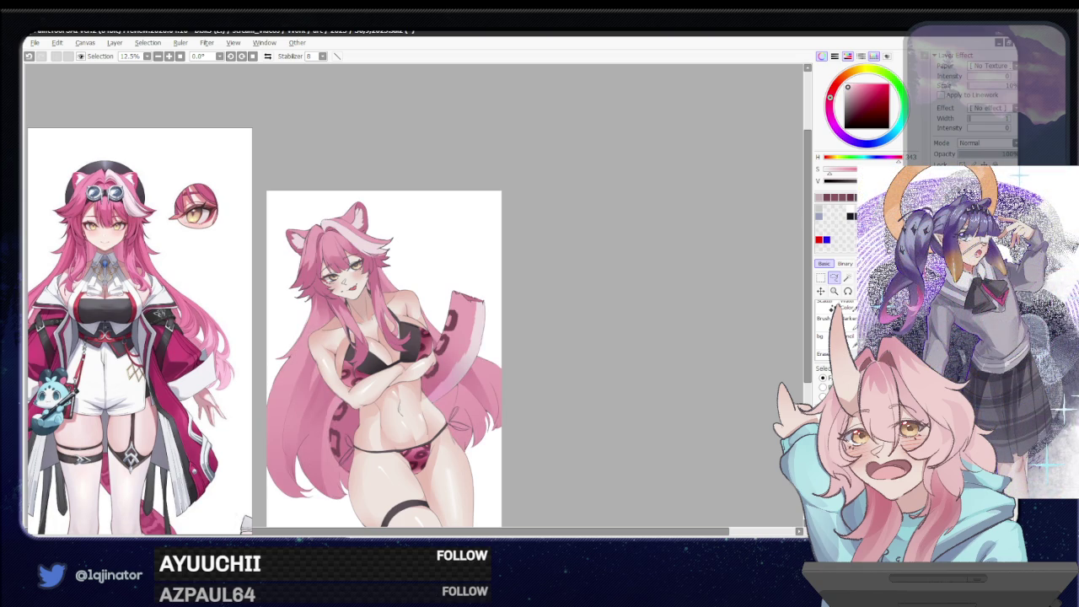
{"action": "scroll", "coordinate": [443, 358], "scroll_direction": "up", "scroll_amount": 1}
{"action": "scroll", "coordinate": [443, 358], "scroll_direction": "up", "scroll_amount": 1}
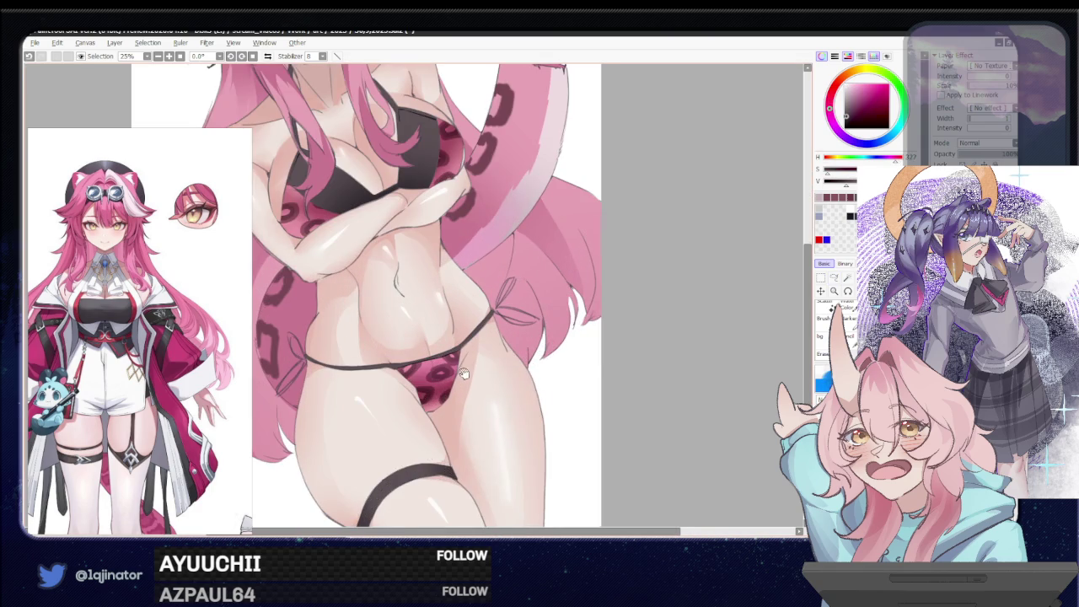
Redraw the thin bikini string at the hip, retrying the first stroke
{"action": "left_click_drag", "start_coordinate": [443, 298], "coordinate": [444, 357]}
{"action": "scroll", "coordinate": [443, 357], "scroll_direction": "up", "scroll_amount": 1}
{"action": "scroll", "coordinate": [446, 354], "scroll_direction": "down", "scroll_amount": 2}
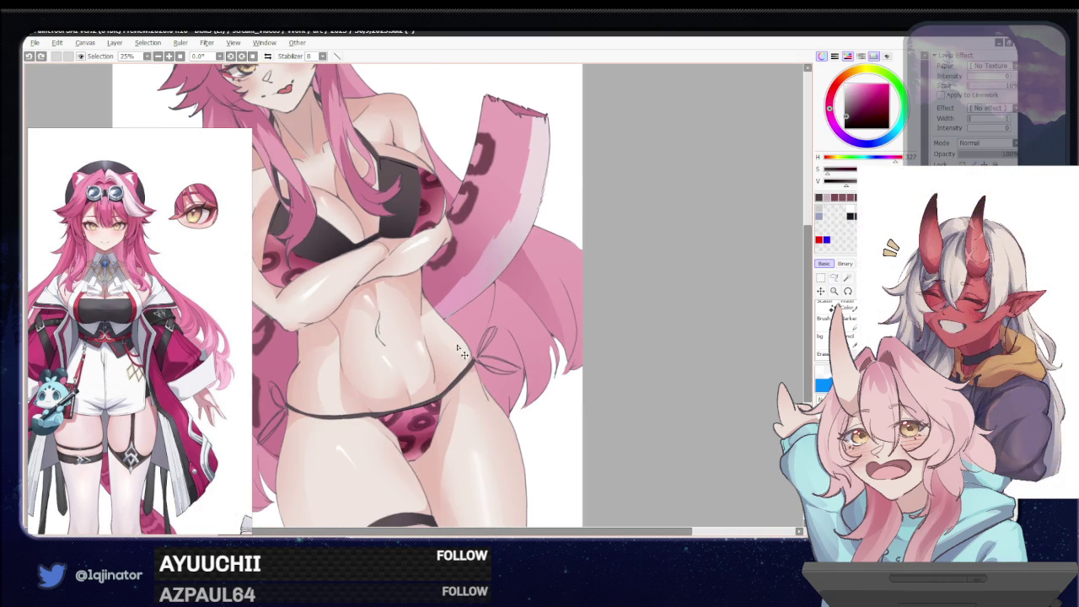
{"action": "left_click_drag", "start_coordinate": [462, 340], "coordinate": [435, 396]}
{"action": "key", "text": "ctrl+z"}
{"action": "left_click_drag", "start_coordinate": [460, 337], "coordinate": [433, 396]}
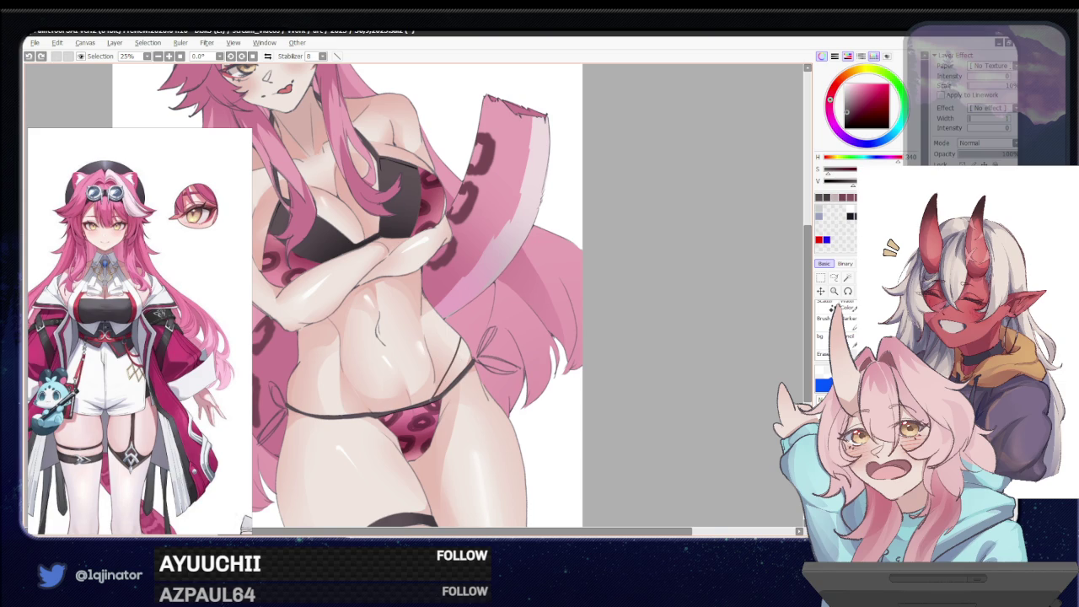
With the canvas rotated about 36 degrees, redraw the left bikini string and darken part of it
{"action": "left_click_drag", "start_coordinate": [454, 360], "coordinate": [308, 314]}
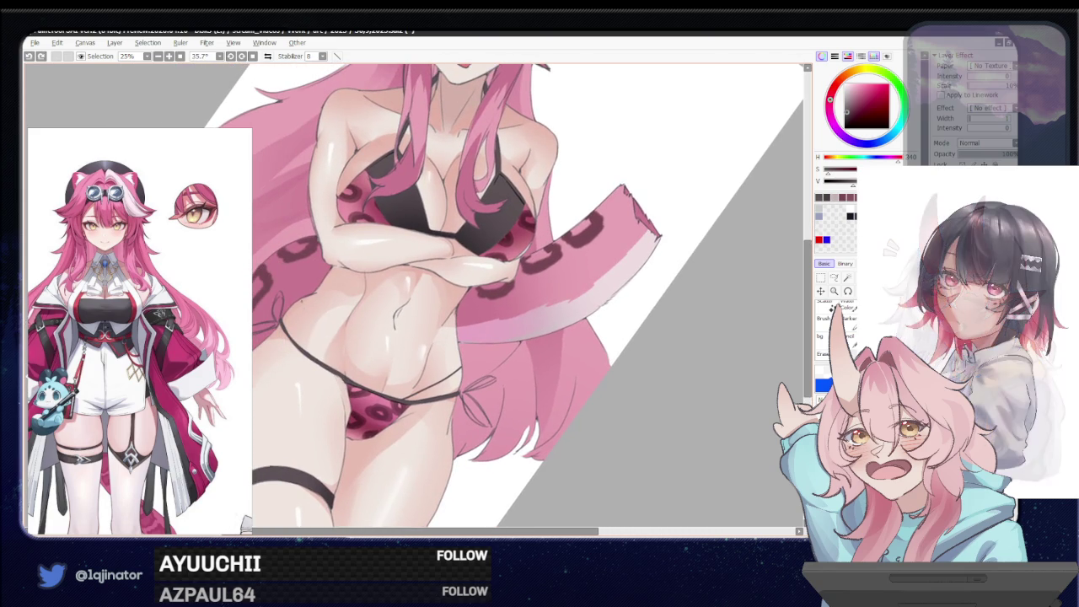
{"action": "key", "text": "ctrl+z"}
{"action": "left_click_drag", "start_coordinate": [302, 299], "coordinate": [345, 377]}
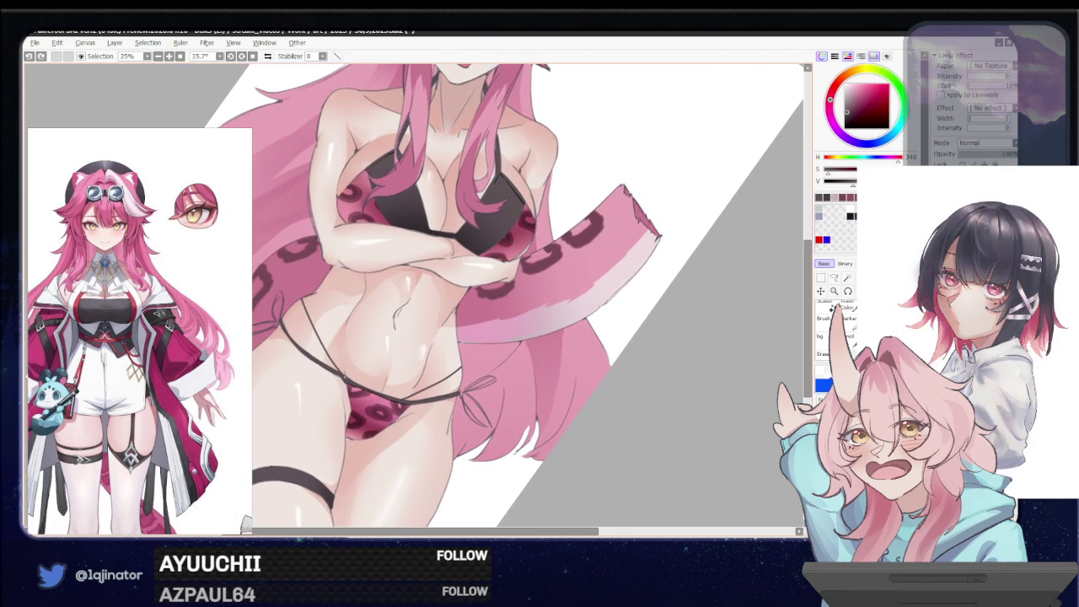
{"action": "left_click_drag", "start_coordinate": [310, 324], "coordinate": [327, 356]}
Thicken the strap line across the torso, then straighten the view to see the whole figure
{"action": "left_click_drag", "start_coordinate": [523, 211], "coordinate": [472, 151]}
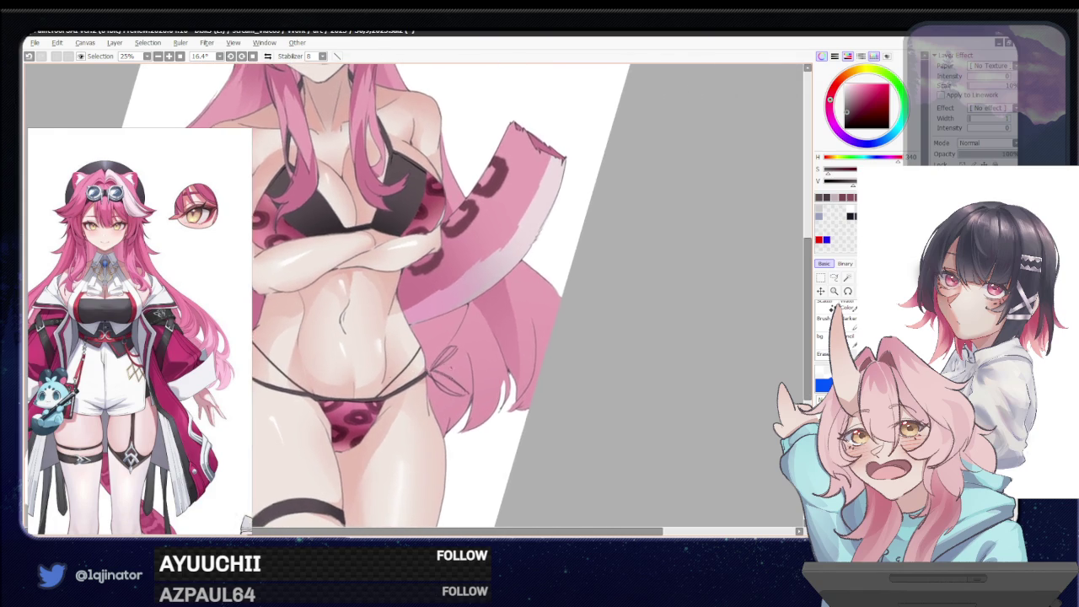
{"action": "scroll", "coordinate": [421, 405], "scroll_direction": "up", "scroll_amount": 1}
{"action": "scroll", "coordinate": [422, 405], "scroll_direction": "up", "scroll_amount": 1}
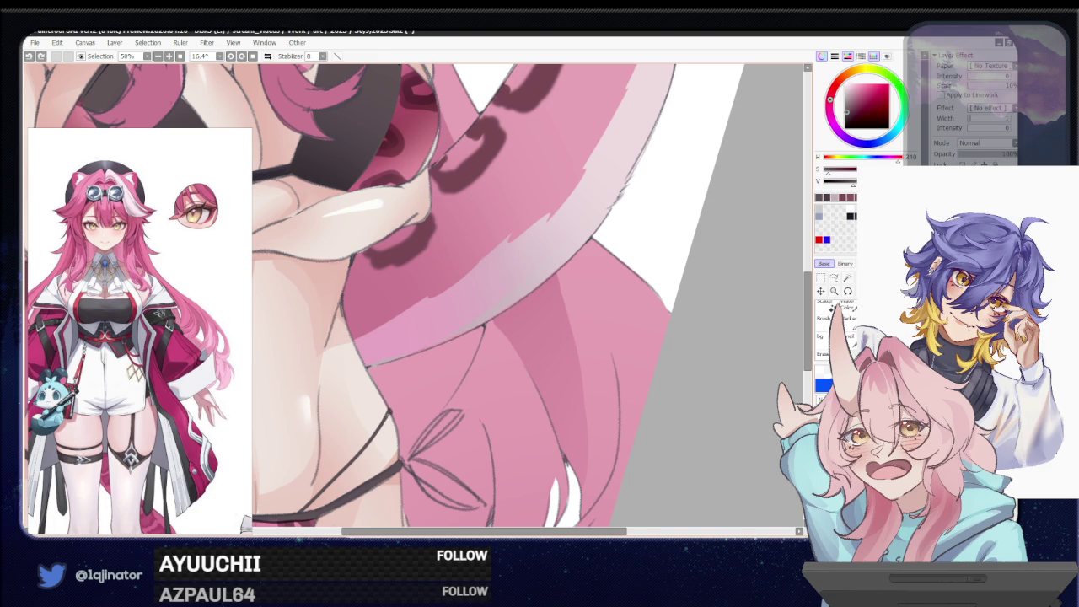
{"action": "left_click_drag", "start_coordinate": [408, 397], "coordinate": [405, 434]}
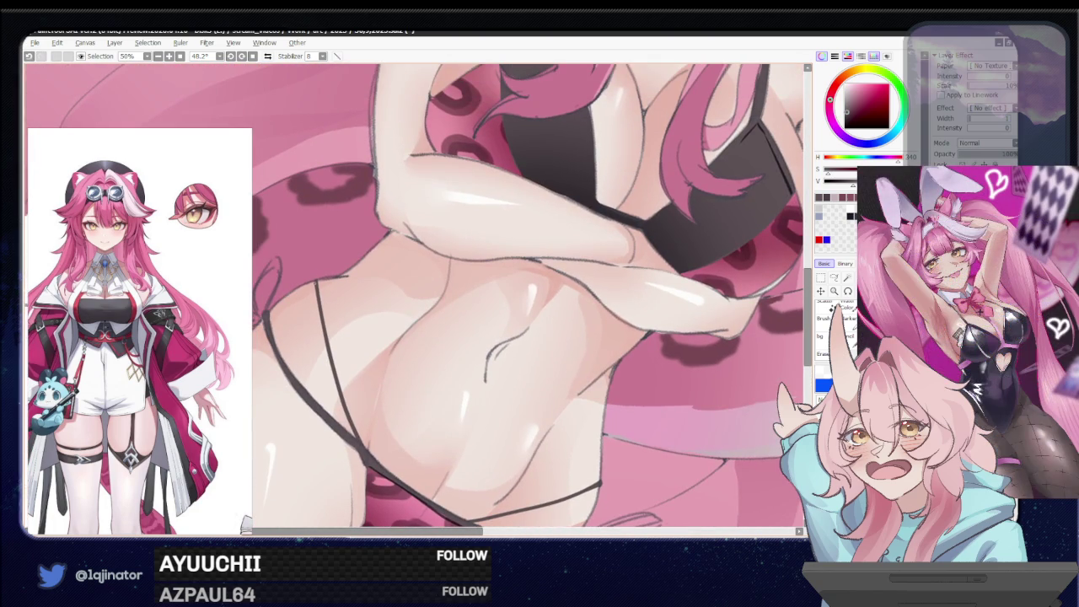
{"action": "left_click_drag", "start_coordinate": [316, 279], "coordinate": [332, 362]}
{"action": "left_click_drag", "start_coordinate": [505, 295], "coordinate": [472, 253]}
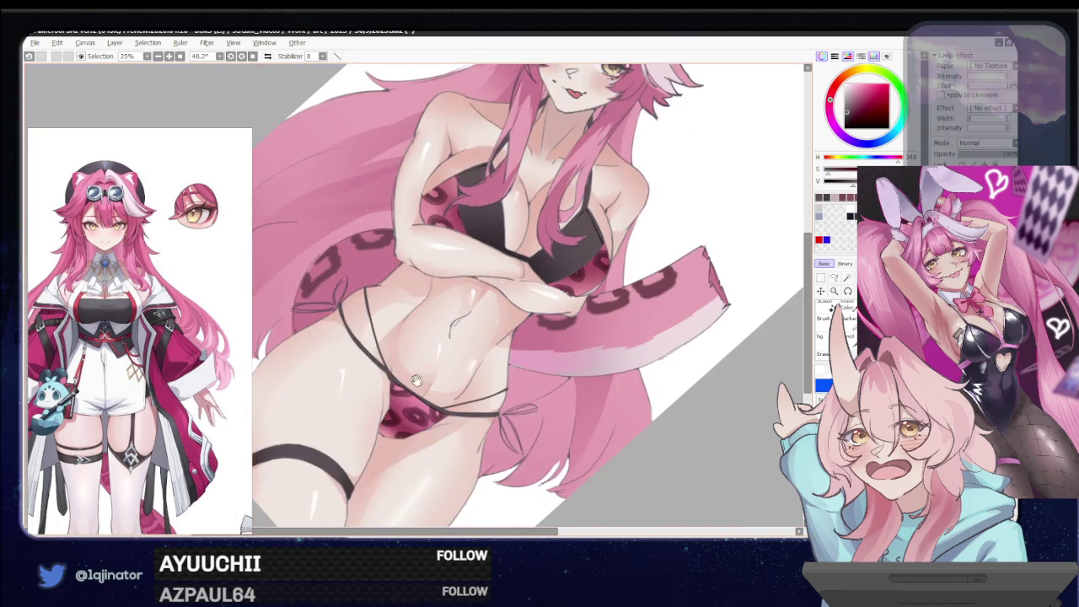
{"action": "mouse_move", "coordinate": [552, 355]}
{"action": "left_mouse_down"}
{"action": "mouse_move", "coordinate": [611, 369]}
{"action": "mouse_move", "coordinate": [629, 357]}
{"action": "mouse_move", "coordinate": [639, 379]}
{"action": "mouse_move", "coordinate": [627, 396]}
{"action": "left_mouse_up"}
{"action": "scroll", "coordinate": [413, 376], "scroll_direction": "down", "scroll_amount": 1}
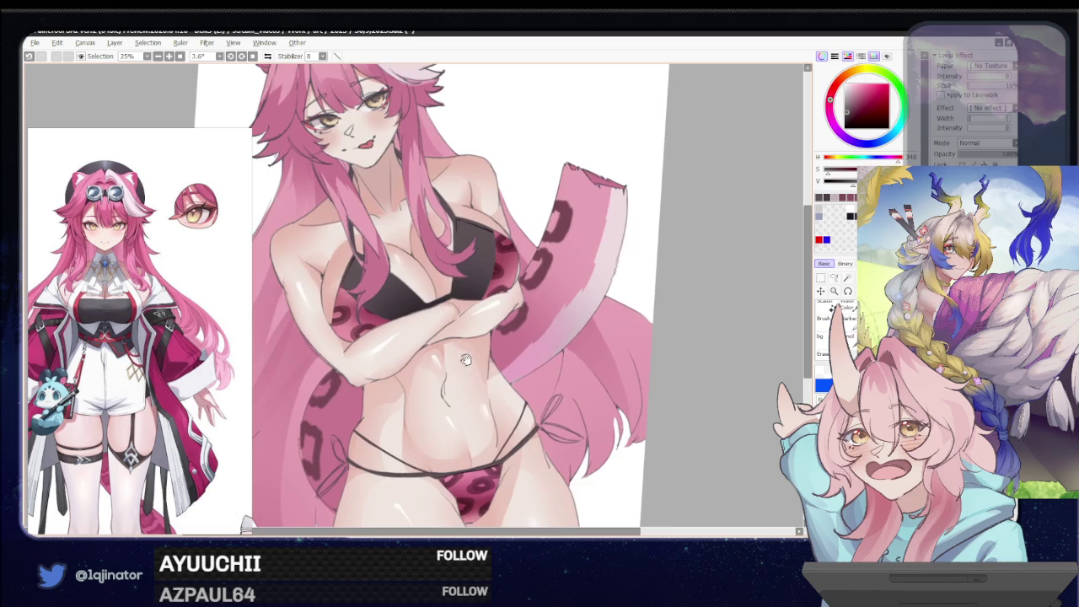
{"action": "left_click_drag", "start_coordinate": [646, 332], "coordinate": [636, 337]}
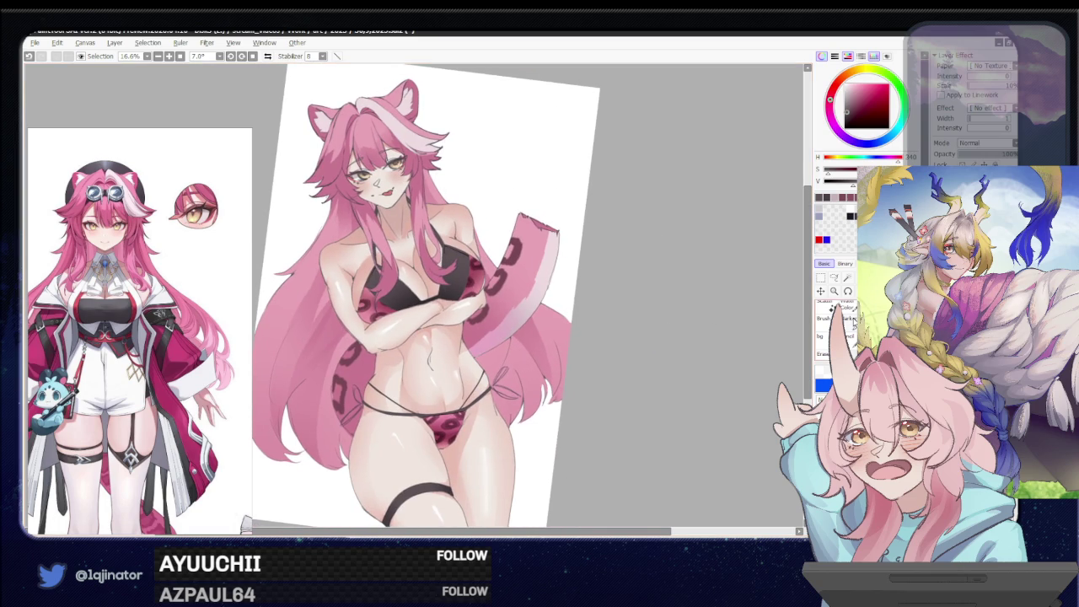
Apply Hue/Saturation with a slightly negative hue and luminance -4, comparing the preview before confirming
{"action": "key", "text": "ctrl+u"}
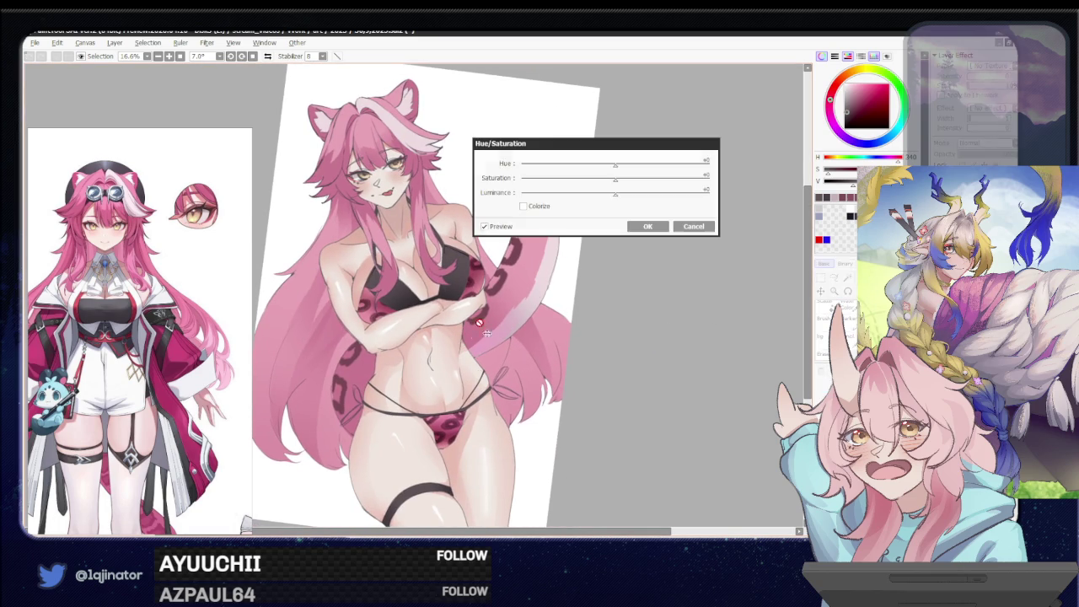
{"action": "mouse_move", "coordinate": [625, 171]}
{"action": "left_mouse_down"}
{"action": "mouse_move", "coordinate": [613, 167]}
{"action": "mouse_move", "coordinate": [619, 179]}
{"action": "left_mouse_up"}
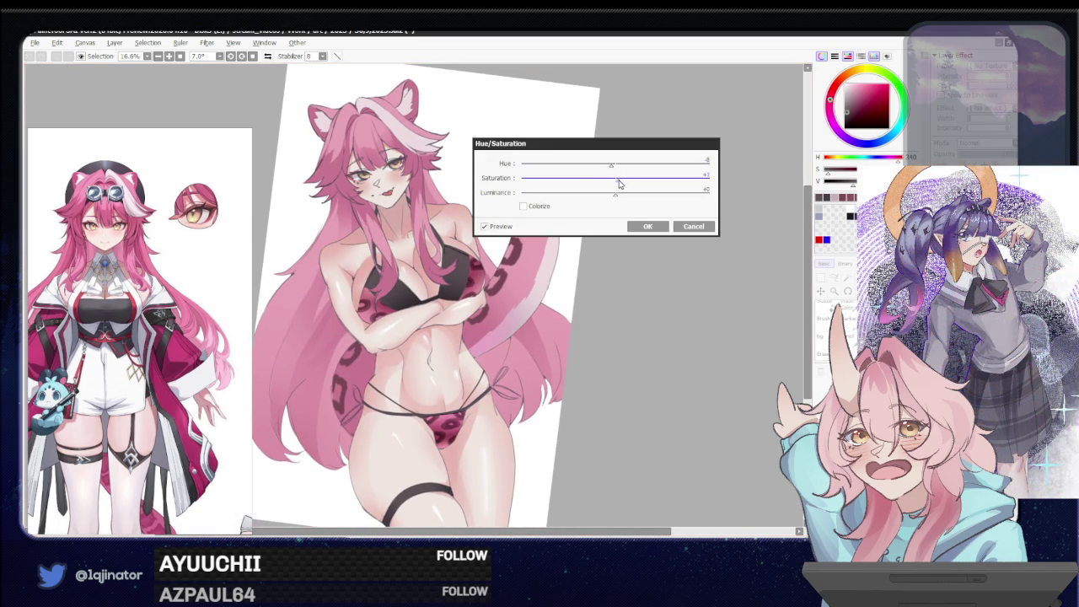
{"action": "left_click", "coordinate": [613, 193]}
{"action": "left_click", "coordinate": [504, 228]}
{"action": "left_click", "coordinate": [506, 229]}
{"action": "left_click", "coordinate": [506, 228]}
{"action": "left_click", "coordinate": [506, 228]}
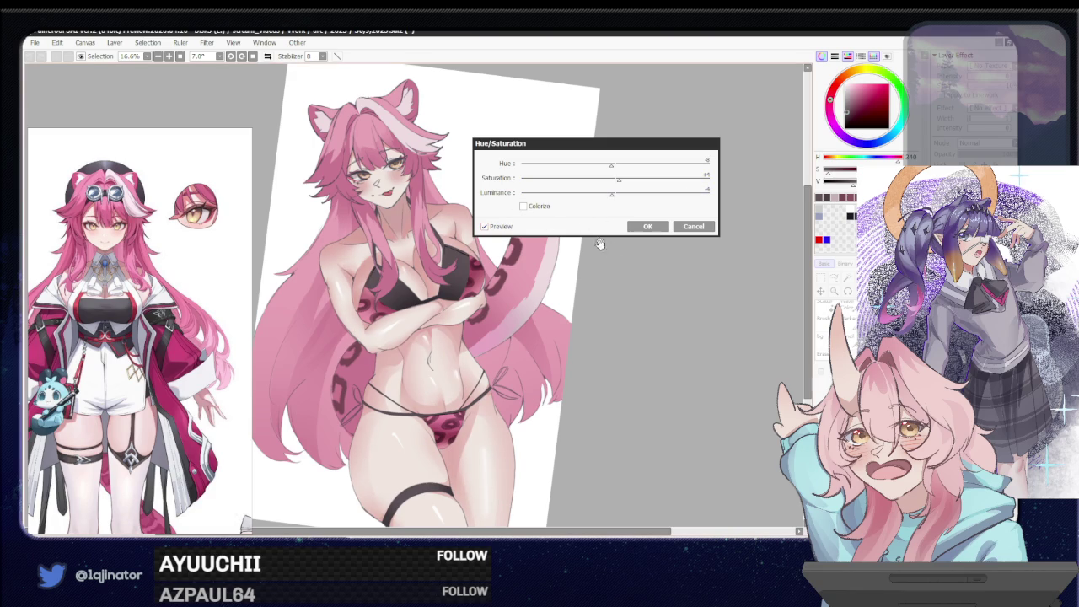
{"action": "left_click", "coordinate": [647, 226]}
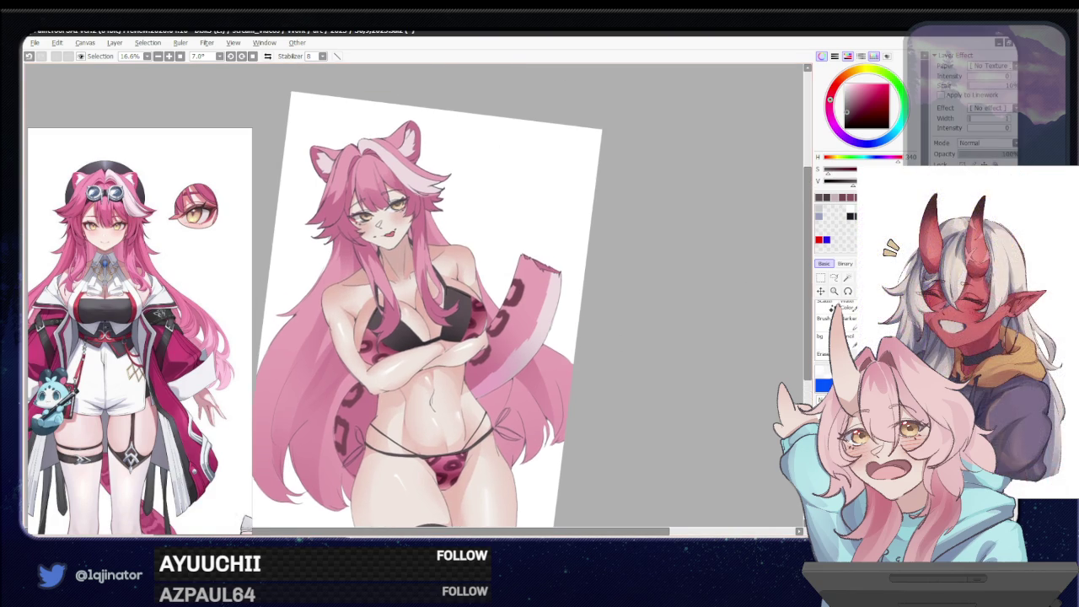
Lasso-select the torso and tail area of the figure
{"action": "scroll", "coordinate": [412, 252], "scroll_direction": "up", "scroll_amount": 2}
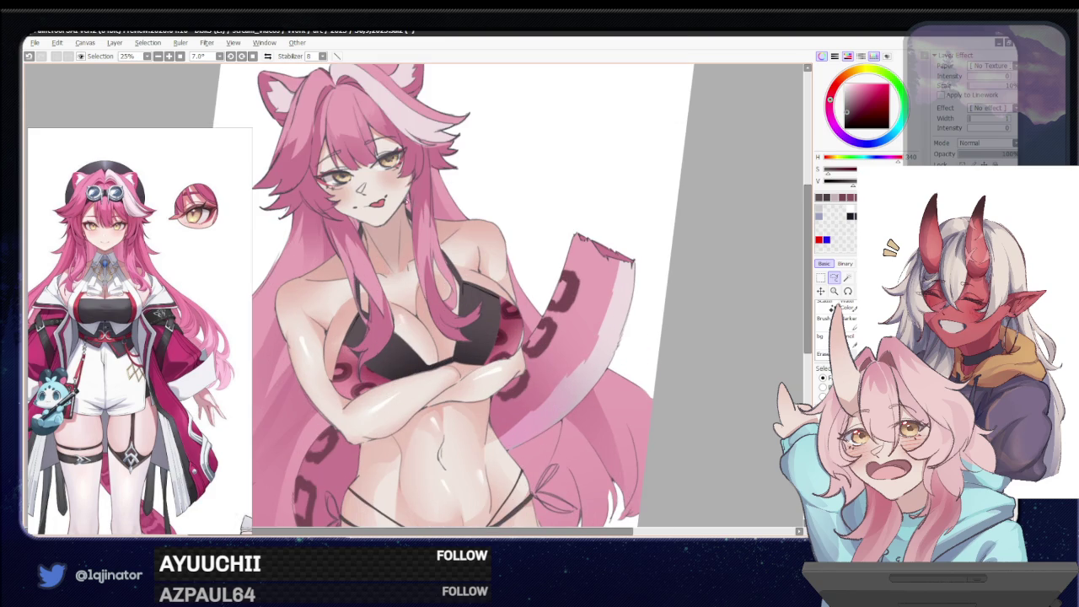
{"action": "left_click_drag", "start_coordinate": [374, 228], "coordinate": [581, 140]}
{"action": "scroll", "coordinate": [469, 377], "scroll_direction": "down", "scroll_amount": 2}
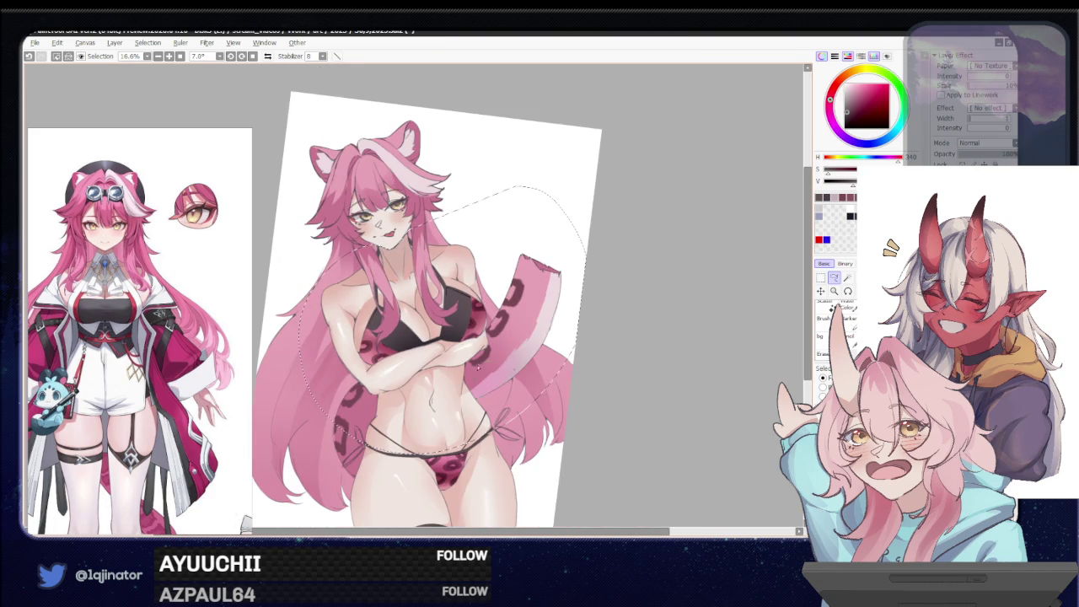
{"action": "scroll", "coordinate": [489, 379], "scroll_direction": "down", "scroll_amount": 1}
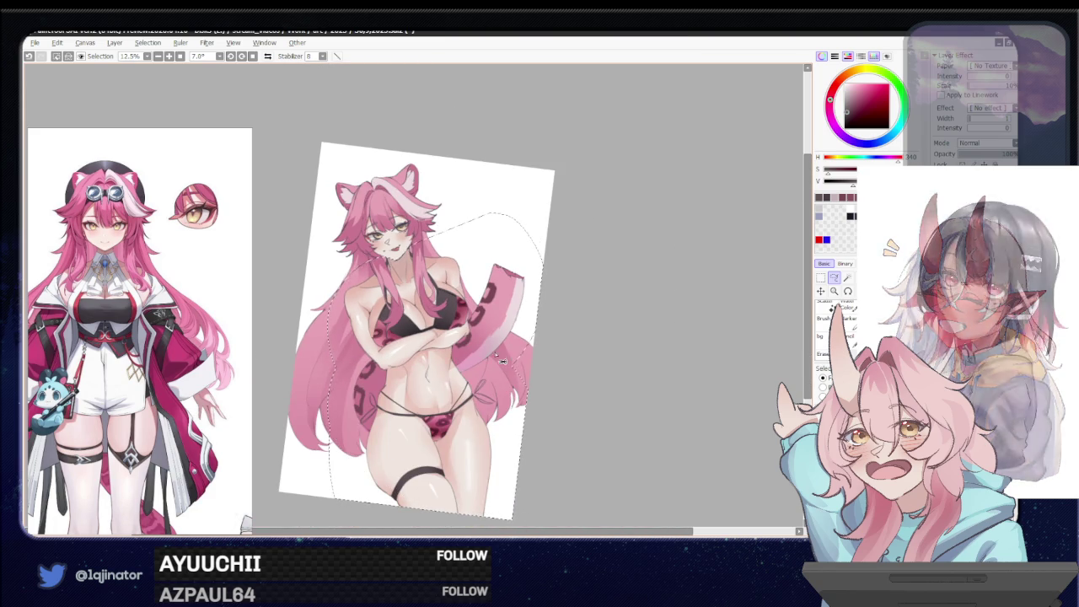
Try a -5 hue shift on the selection, cancel it, and reopen Hue/Saturation at zero
{"action": "key", "text": "ctrl+u"}
{"action": "left_click_drag", "start_coordinate": [616, 165], "coordinate": [624, 182]}
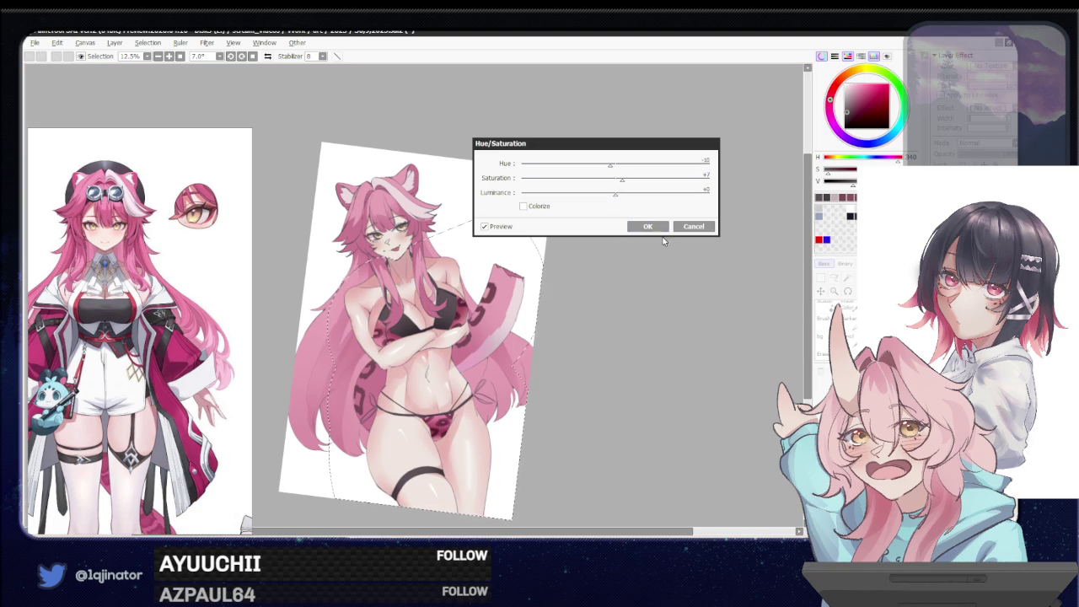
{"action": "left_click", "coordinate": [693, 227]}
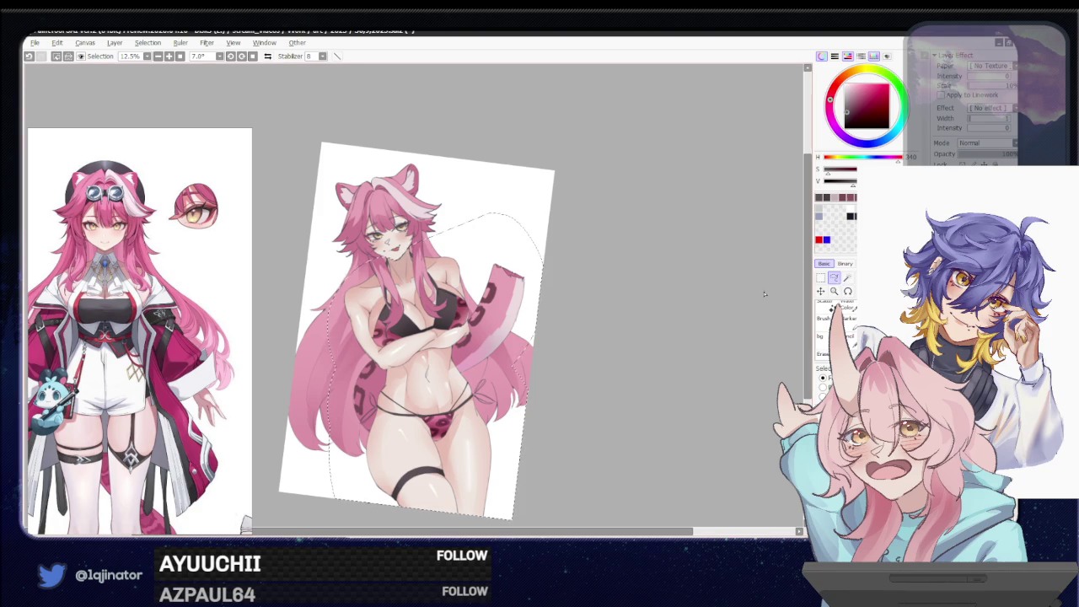
{"action": "key", "text": "ctrl+u"}
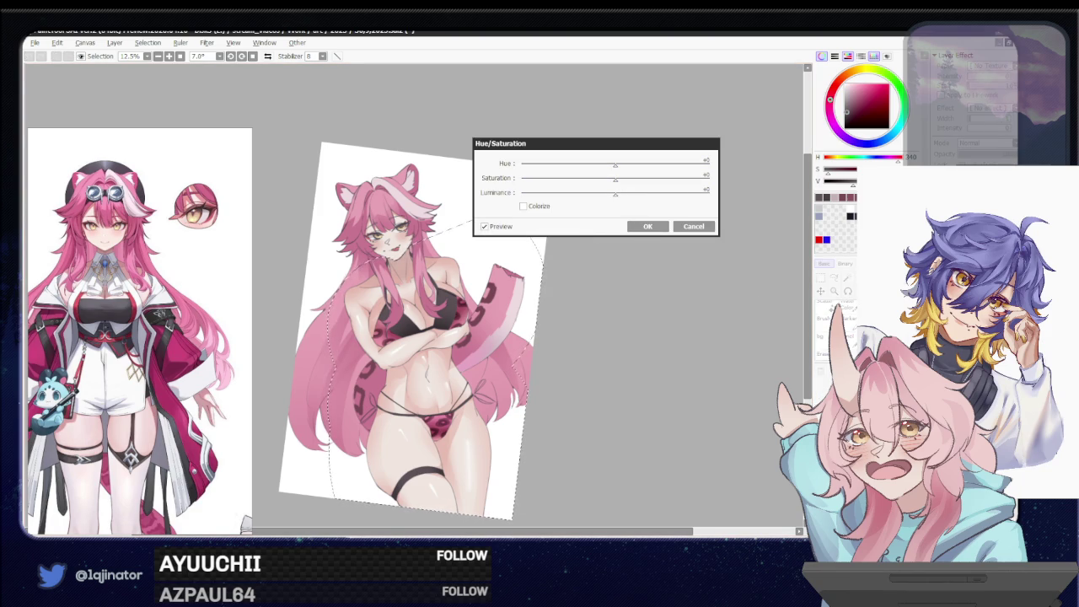
{"action": "key", "text": "alt+Tab"}
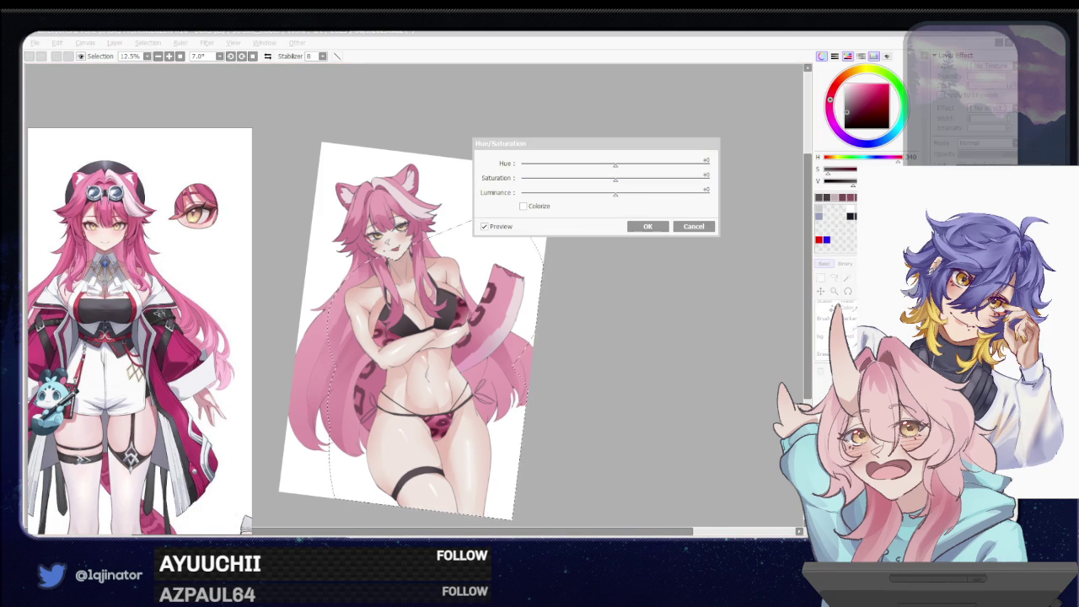